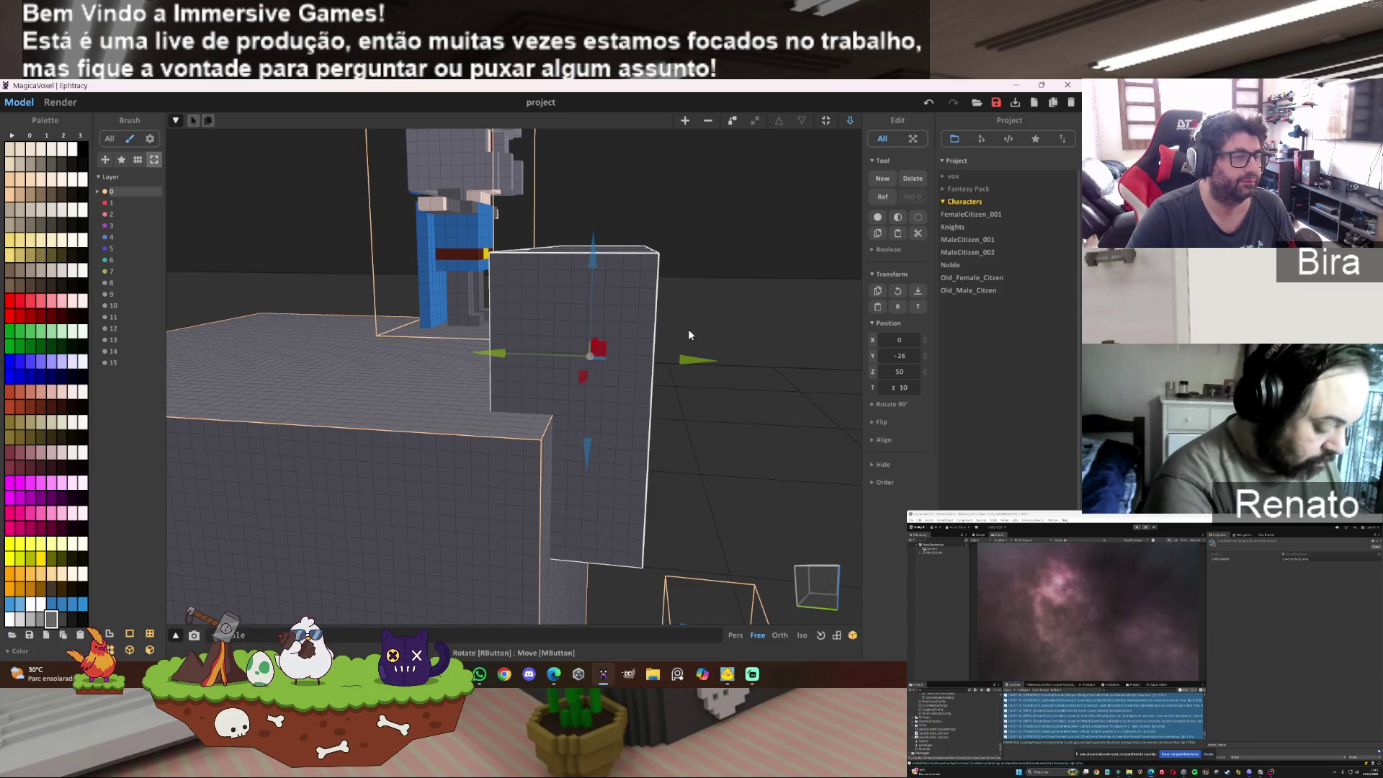
Step: Nudge the tall battlement block one voxel along Y
{"action": "mouse_move", "coordinate": [689, 328]}
{"action": "right_mouse_down"}
{"action": "mouse_move", "coordinate": [672, 333]}
{"action": "mouse_move", "coordinate": [689, 334]}
{"action": "mouse_move", "coordinate": [672, 376]}
{"action": "right_mouse_up"}
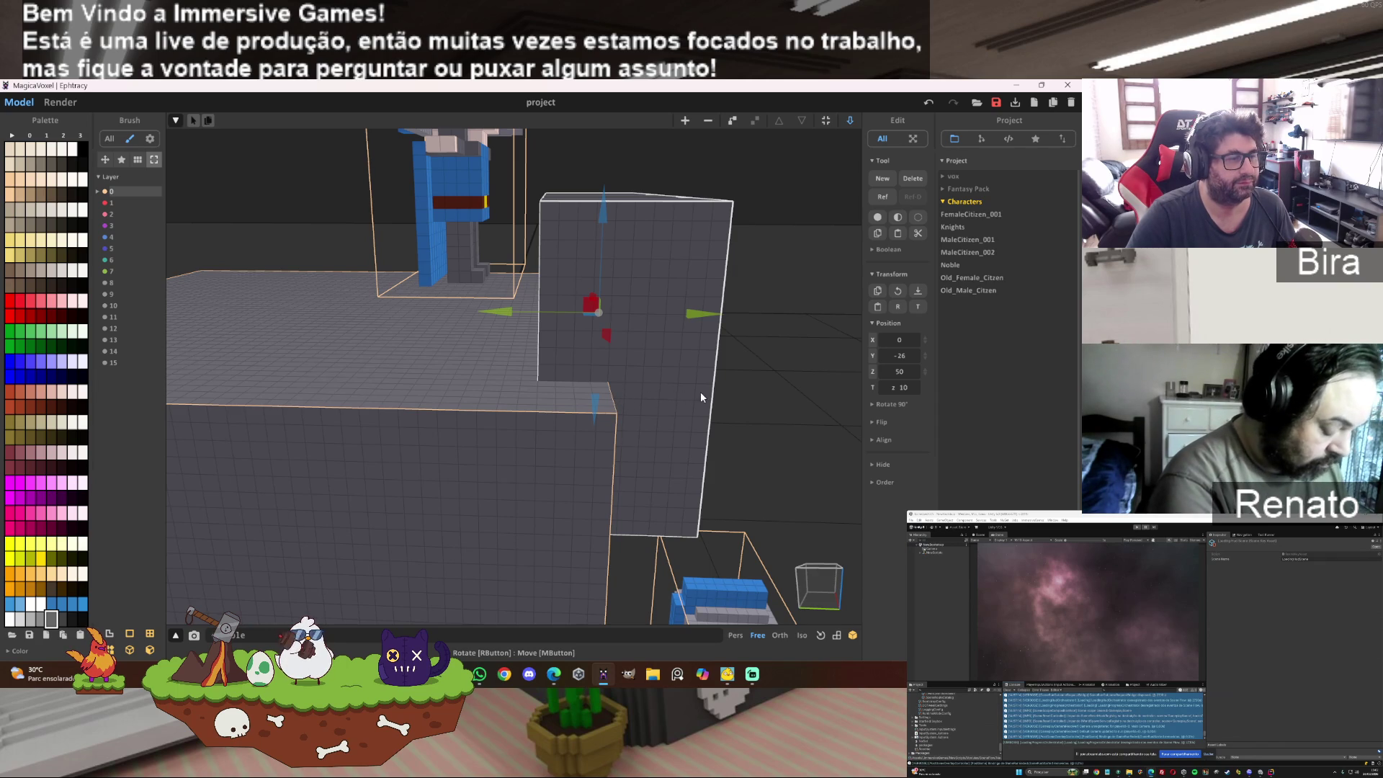
{"action": "left_click_drag", "start_coordinate": [710, 314], "coordinate": [688, 317]}
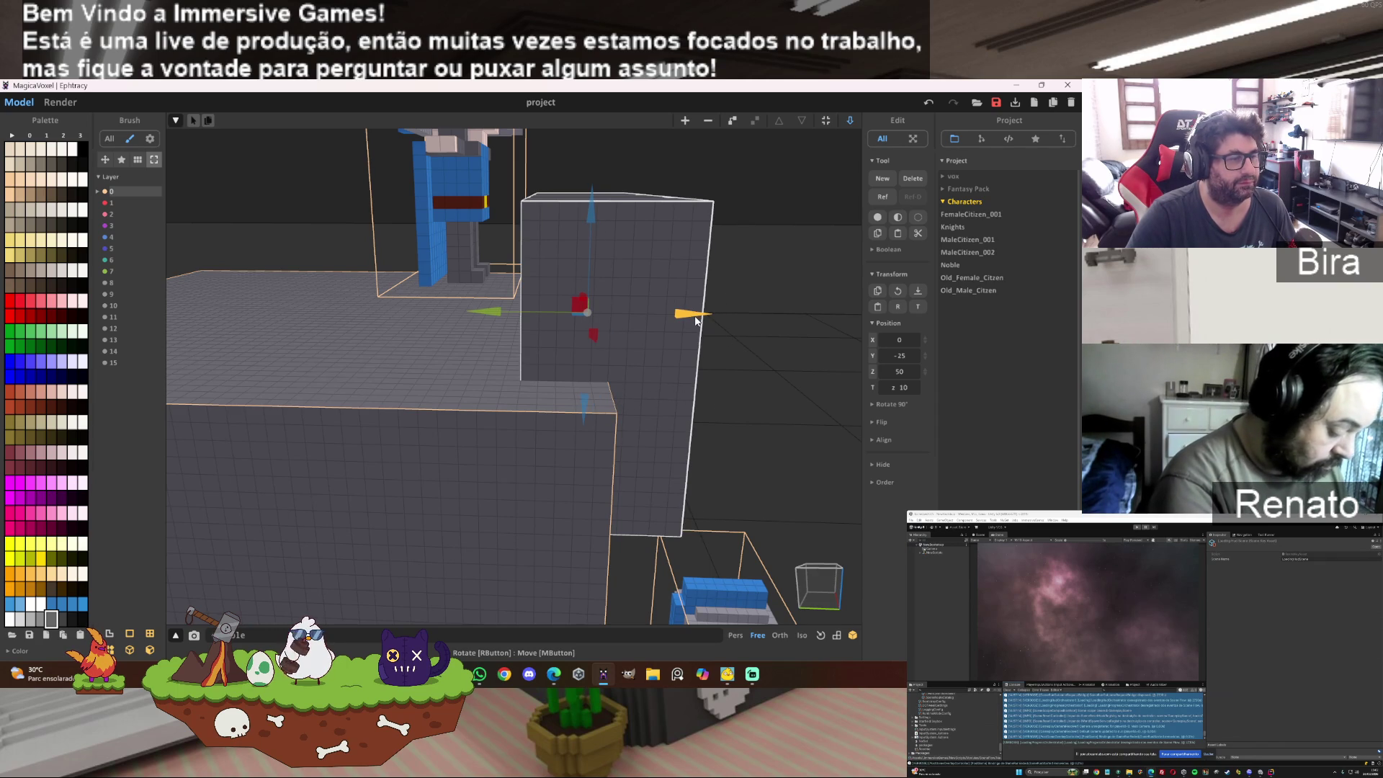
{"action": "mouse_move", "coordinate": [792, 332]}
{"action": "right_mouse_down"}
{"action": "mouse_move", "coordinate": [693, 349]}
{"action": "mouse_move", "coordinate": [513, 324]}
{"action": "right_mouse_up"}
Step: Lower the blue knight from Z 64 to 61 onto the tower top and shift it slightly left
{"action": "left_click", "coordinate": [461, 253]}
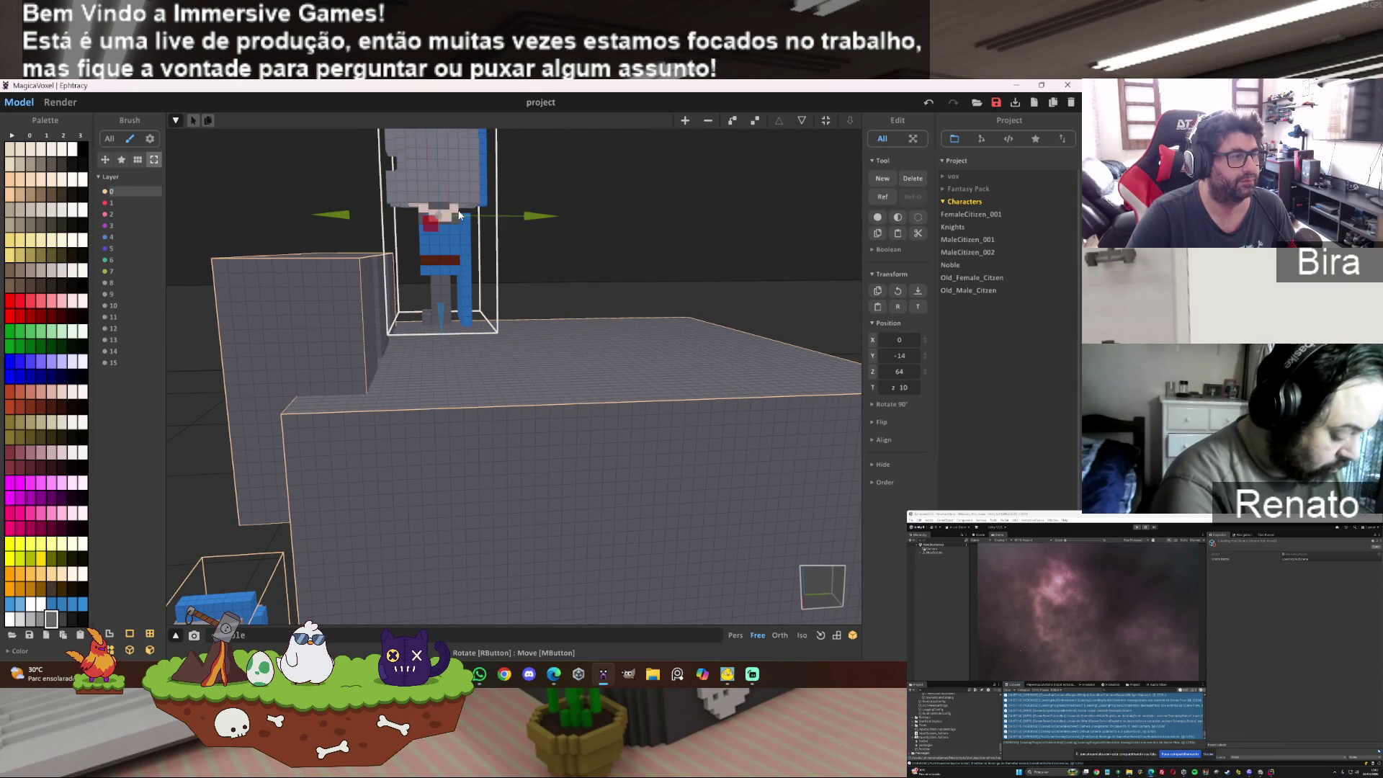
{"action": "mouse_move", "coordinate": [441, 322]}
{"action": "left_mouse_down"}
{"action": "mouse_move", "coordinate": [447, 364]}
{"action": "mouse_move", "coordinate": [445, 346]}
{"action": "left_mouse_up"}
{"action": "right_click_drag", "start_coordinate": [494, 339], "coordinate": [671, 330]}
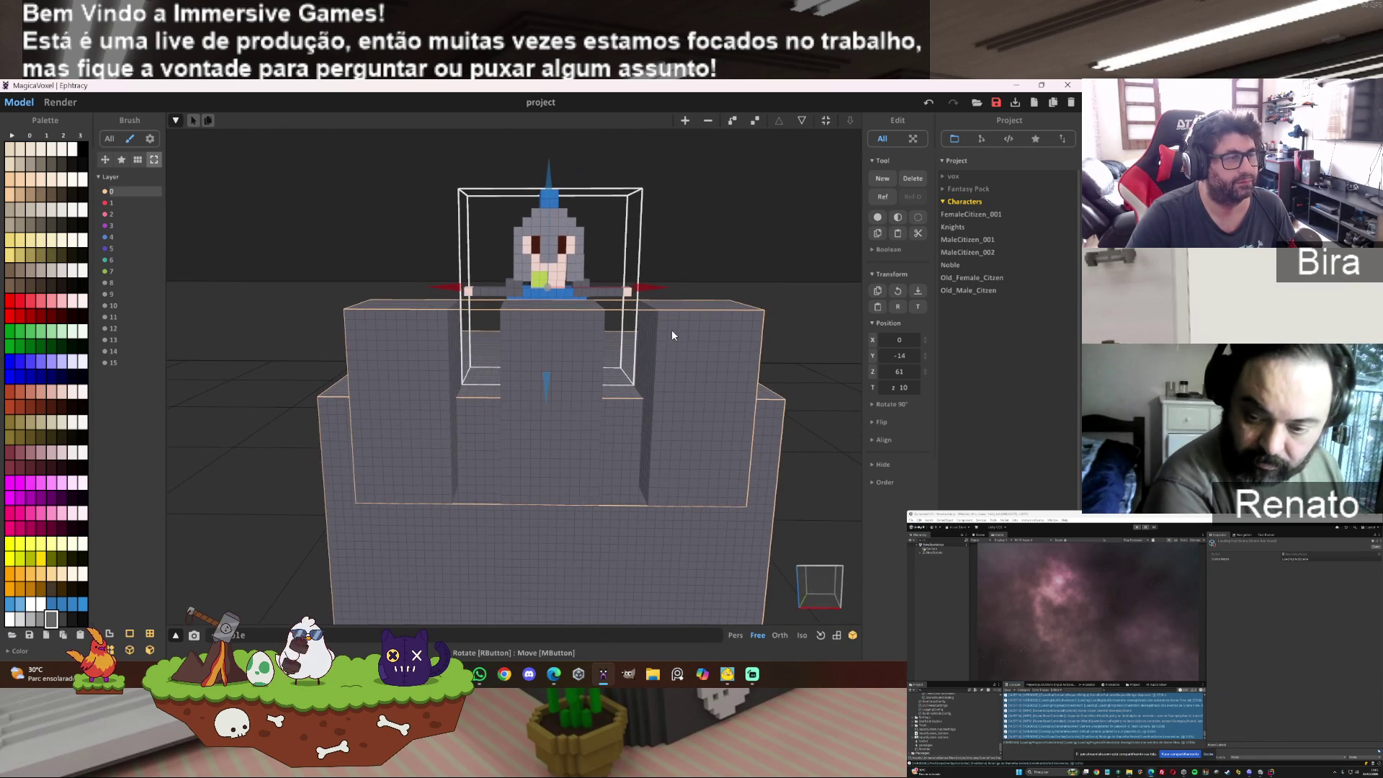
{"action": "left_click_drag", "start_coordinate": [672, 288], "coordinate": [597, 300]}
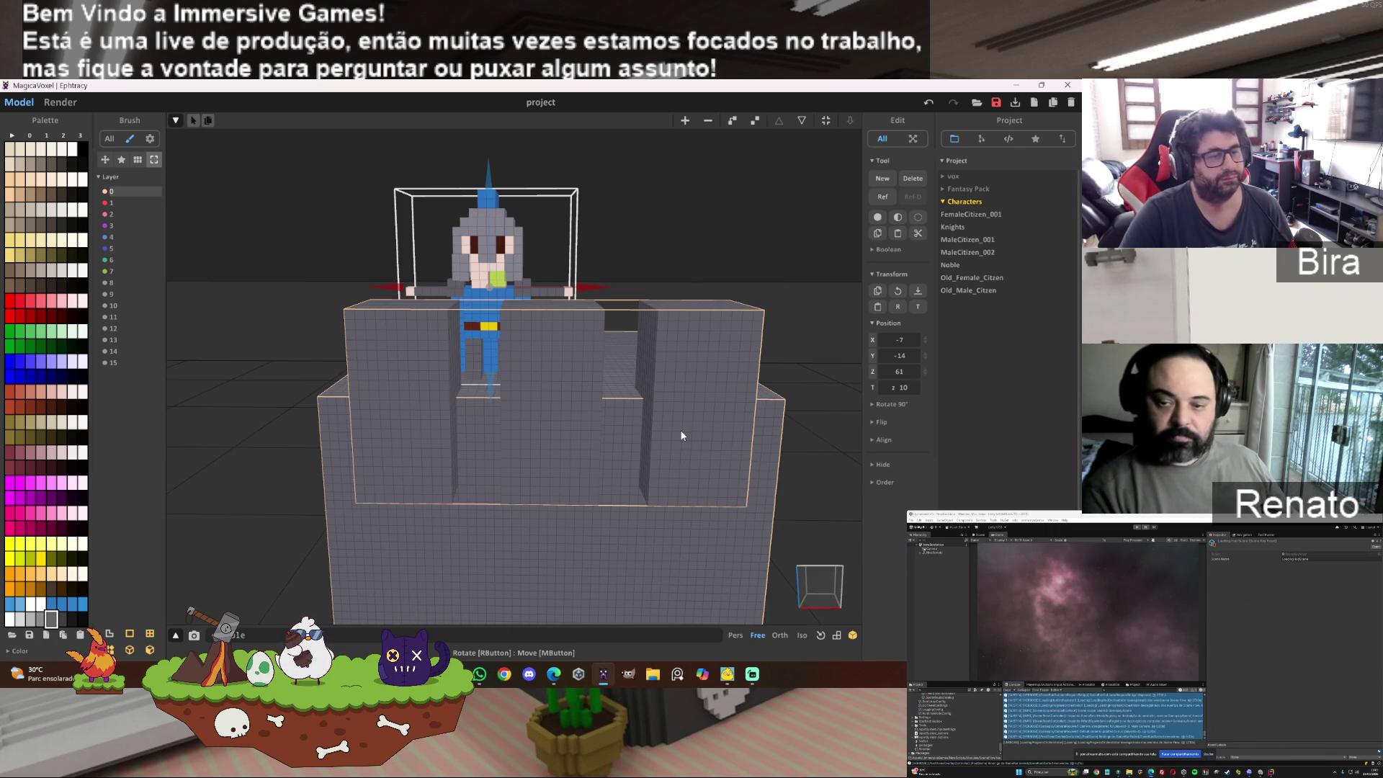
Step: Move the tall battlement block from Y -25 to Y 25 on the tower's far side
{"action": "mouse_move", "coordinate": [538, 382]}
{"action": "right_mouse_down"}
{"action": "mouse_move", "coordinate": [675, 391]}
{"action": "mouse_move", "coordinate": [652, 366]}
{"action": "mouse_move", "coordinate": [727, 330]}
{"action": "mouse_move", "coordinate": [795, 369]}
{"action": "right_mouse_up"}
{"action": "left_click", "coordinate": [624, 354]}
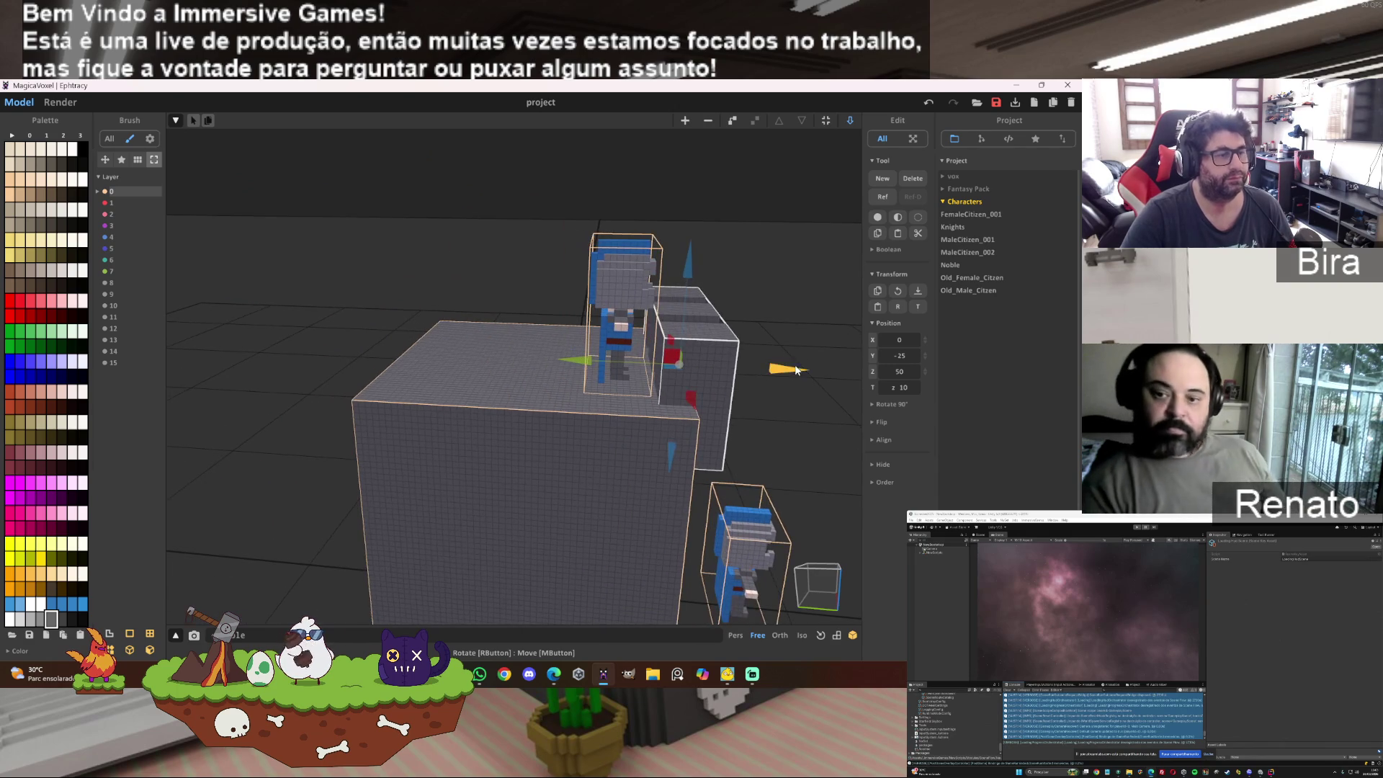
{"action": "left_click_drag", "start_coordinate": [797, 373], "coordinate": [473, 394]}
{"action": "right_click_drag", "start_coordinate": [473, 394], "coordinate": [485, 404]}
{"action": "scroll", "coordinate": [485, 404], "scroll_direction": "up", "scroll_amount": 5}
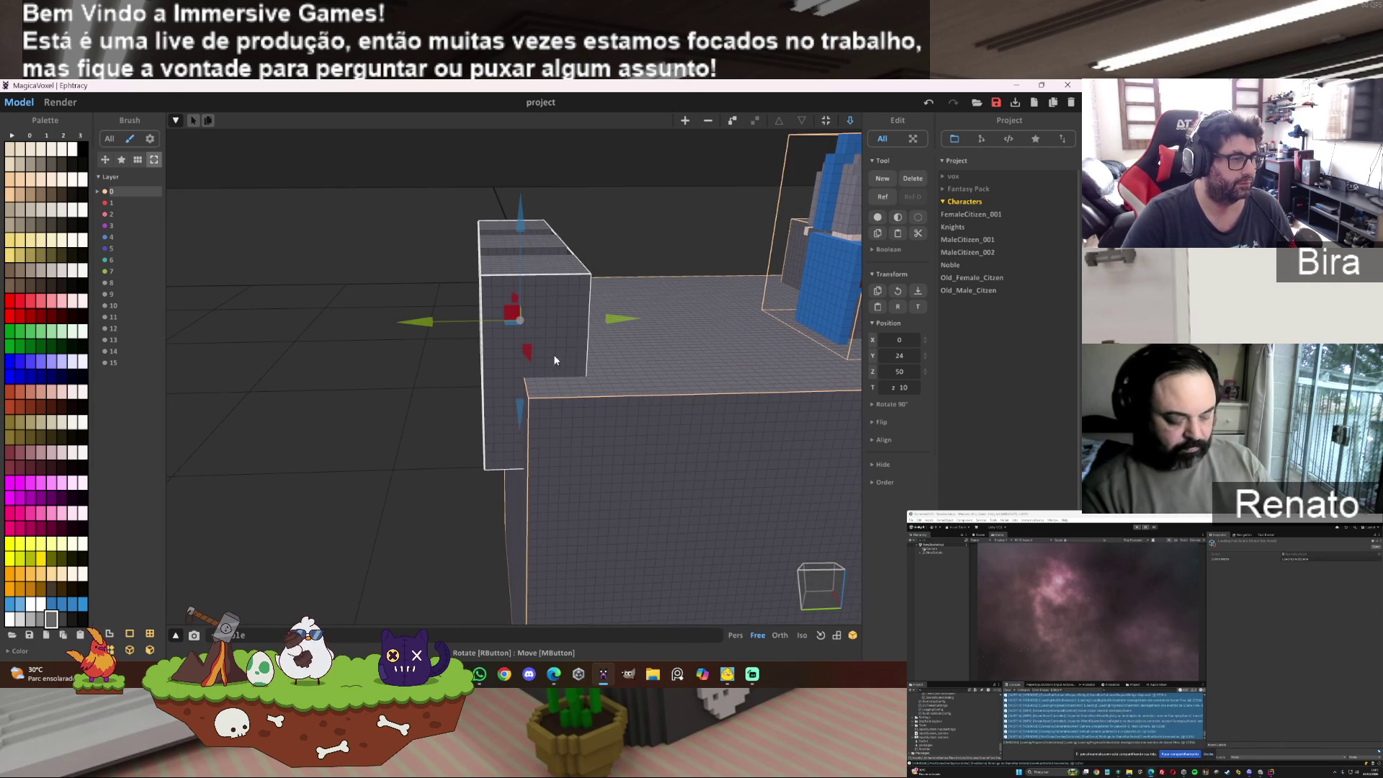
{"action": "left_click_drag", "start_coordinate": [621, 322], "coordinate": [612, 320]}
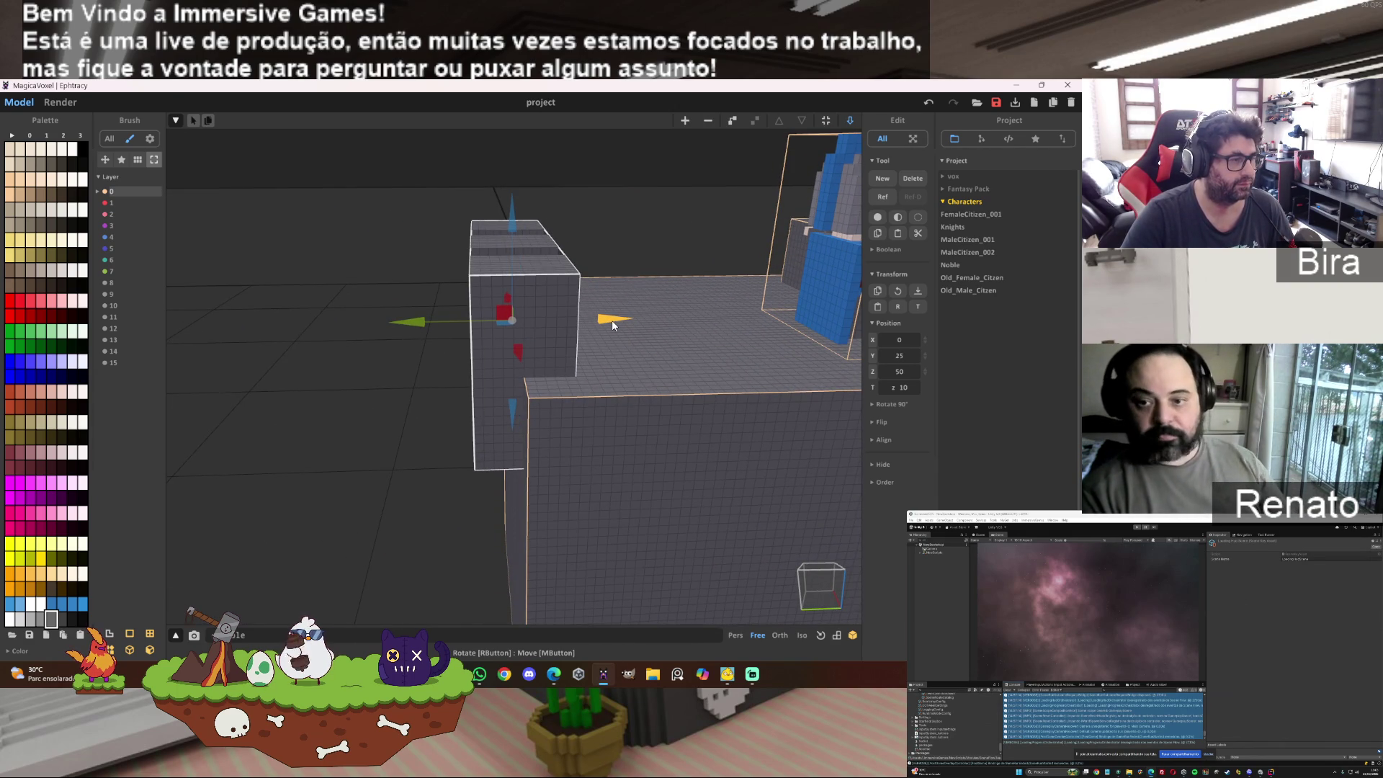
Step: Select the big tower block and view it with the knights and battlements
{"action": "mouse_move", "coordinate": [720, 340]}
{"action": "right_mouse_down"}
{"action": "mouse_move", "coordinate": [747, 332]}
{"action": "mouse_move", "coordinate": [699, 340]}
{"action": "mouse_move", "coordinate": [438, 291]}
{"action": "right_mouse_up"}
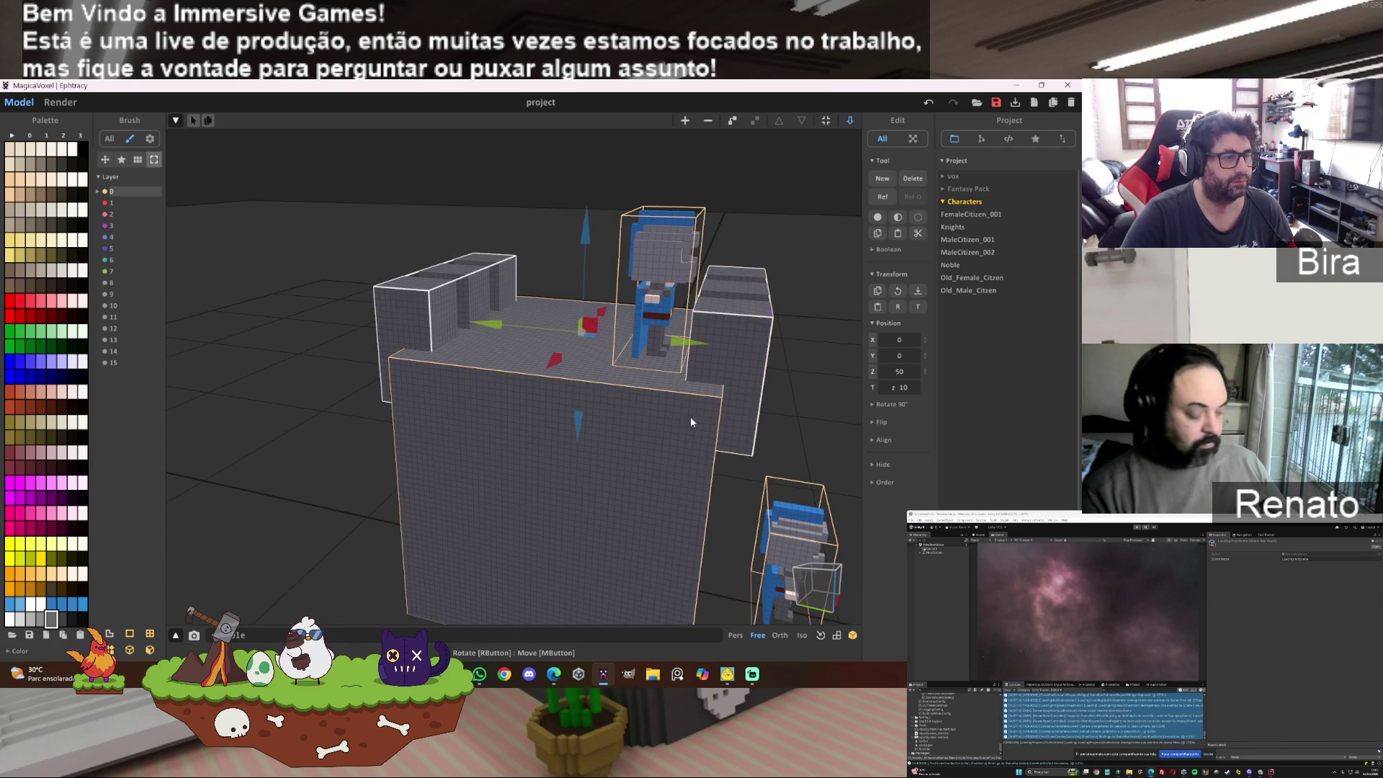
{"action": "left_click", "coordinate": [638, 435]}
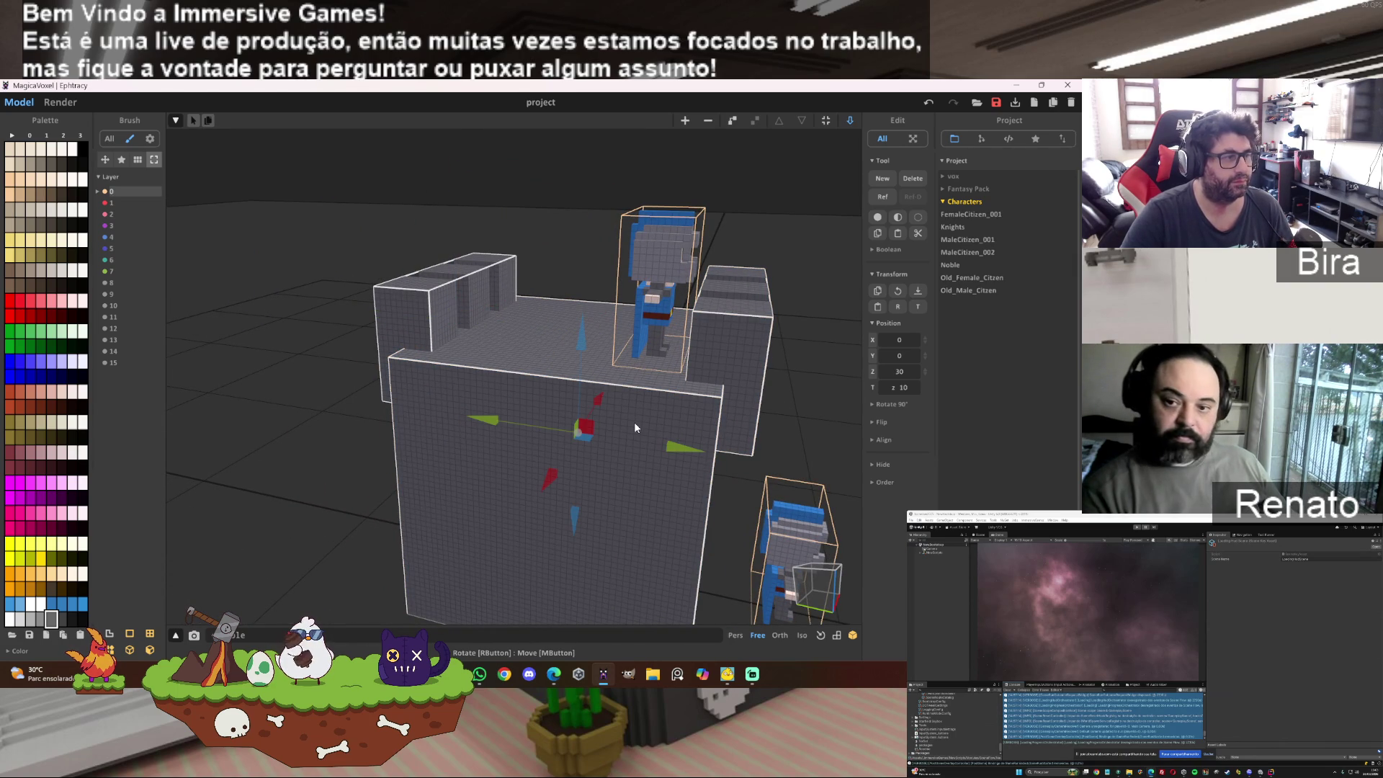
{"action": "mouse_move", "coordinate": [634, 421]}
{"action": "right_mouse_down"}
{"action": "mouse_move", "coordinate": [667, 376]}
{"action": "mouse_move", "coordinate": [633, 396]}
{"action": "mouse_move", "coordinate": [677, 420]}
{"action": "right_mouse_up"}
{"action": "scroll", "coordinate": [632, 396], "scroll_direction": "up", "scroll_amount": 5}
{"action": "scroll", "coordinate": [632, 397], "scroll_direction": "down", "scroll_amount": 5}
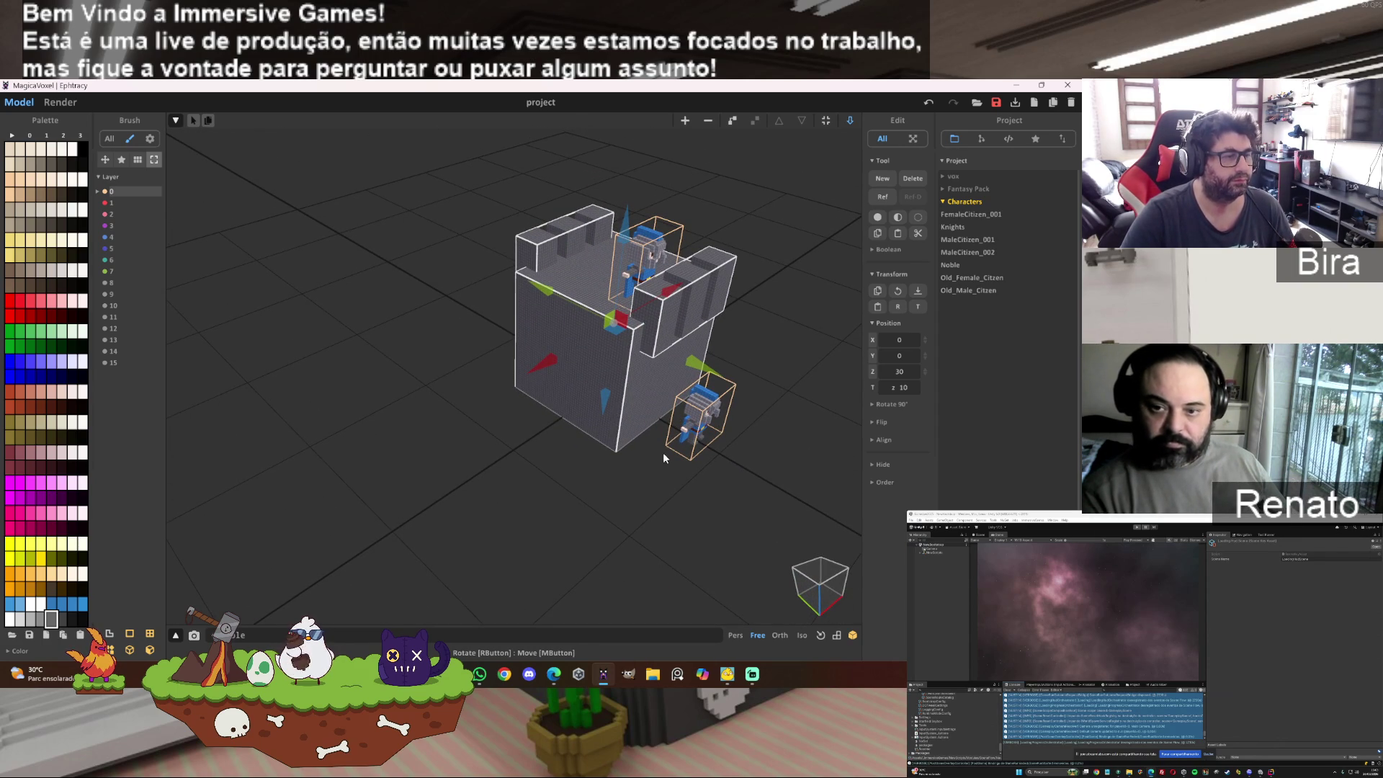
Step: Paint a darker grey band along the tower's base with the Box brush
{"action": "key", "text": "Tab"}
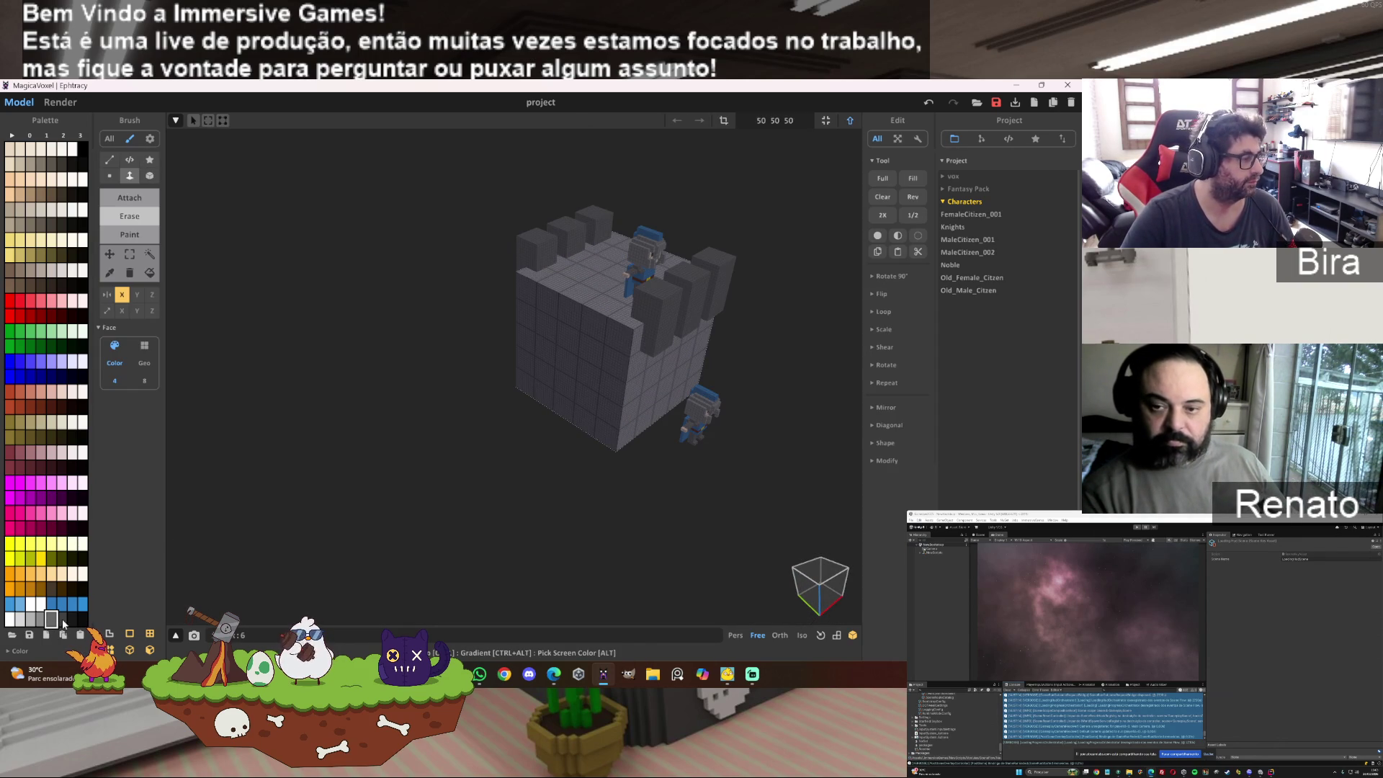
{"action": "left_click", "coordinate": [63, 621]}
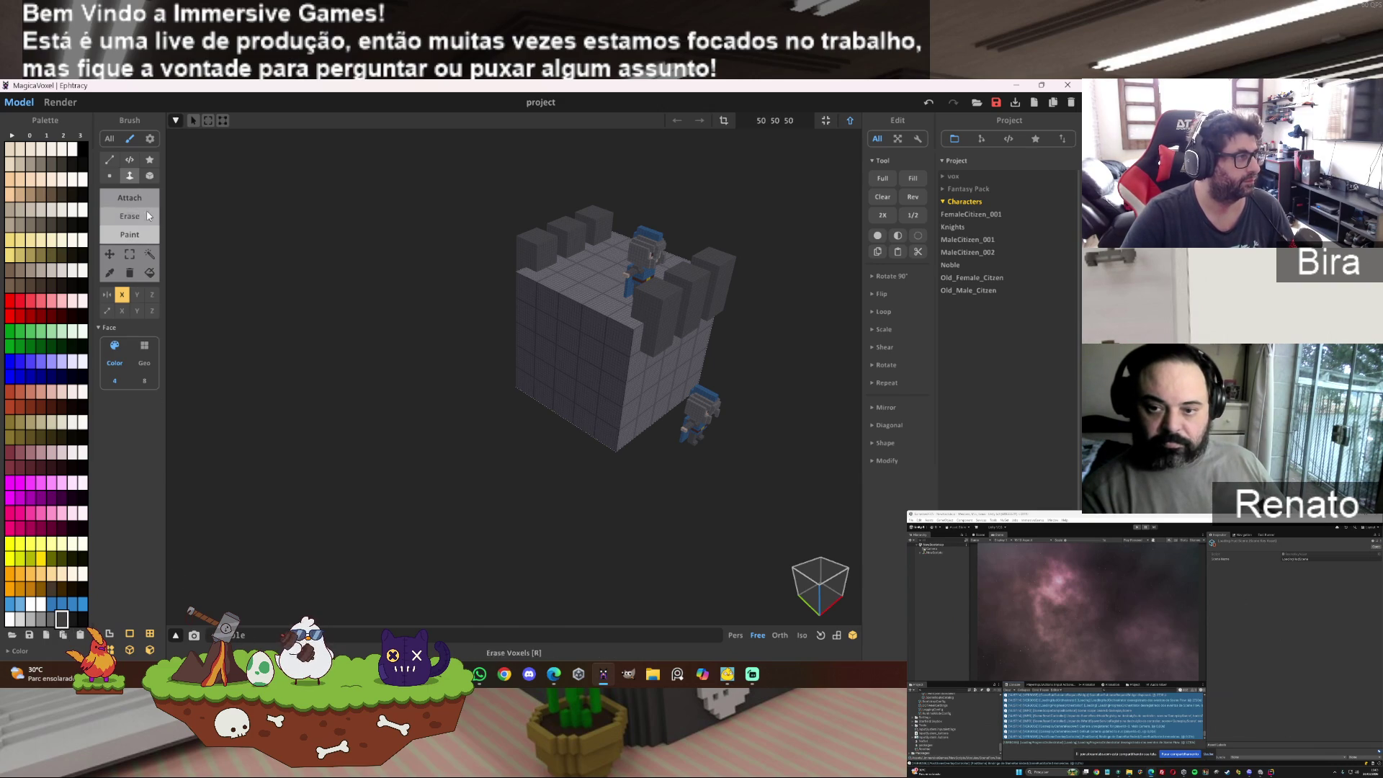
{"action": "left_click", "coordinate": [150, 176]}
{"action": "mouse_move", "coordinate": [555, 431]}
{"action": "right_mouse_down"}
{"action": "mouse_move", "coordinate": [663, 475]}
{"action": "mouse_move", "coordinate": [625, 433]}
{"action": "right_mouse_up"}
{"action": "scroll", "coordinate": [651, 482], "scroll_direction": "up", "scroll_amount": 5}
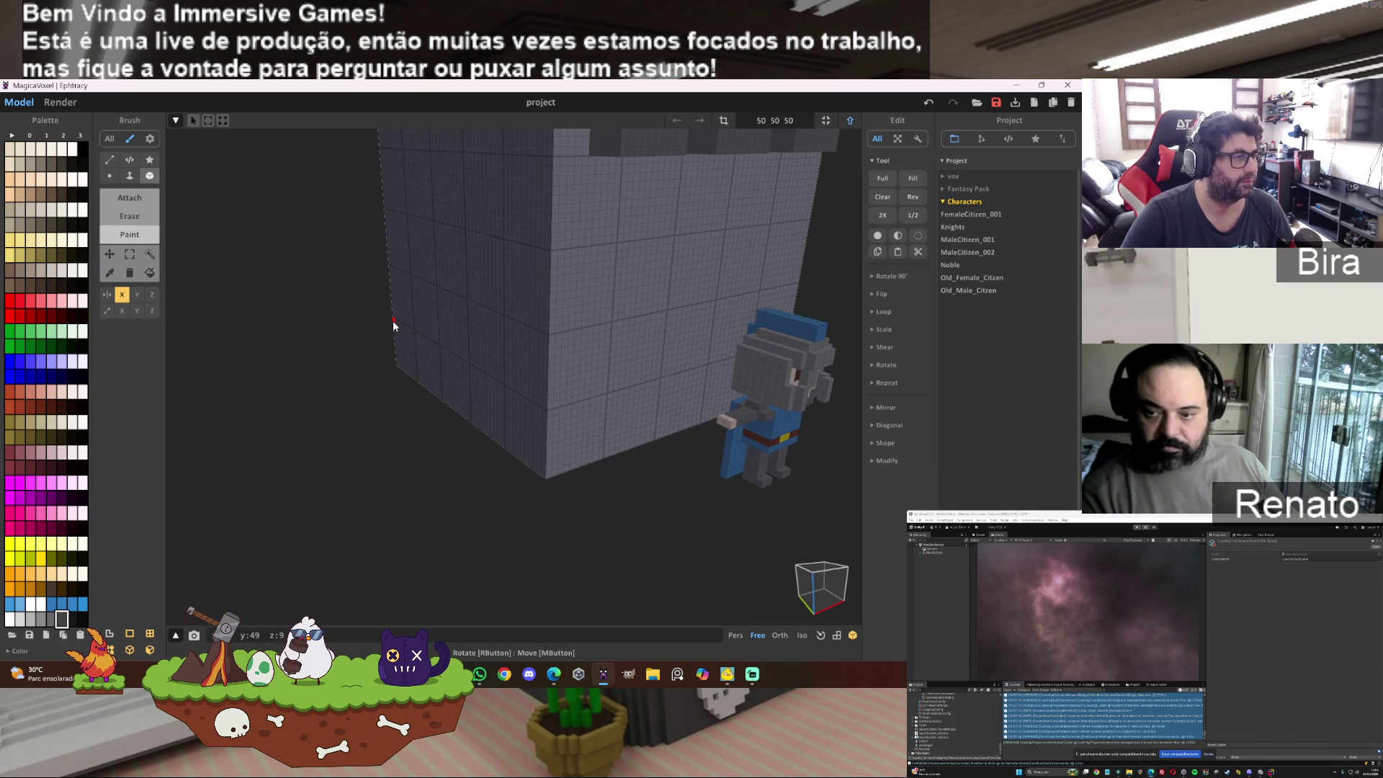
{"action": "mouse_move", "coordinate": [393, 325]}
{"action": "left_mouse_down"}
{"action": "mouse_move", "coordinate": [551, 428]}
{"action": "mouse_move", "coordinate": [716, 436]}
{"action": "left_mouse_up"}
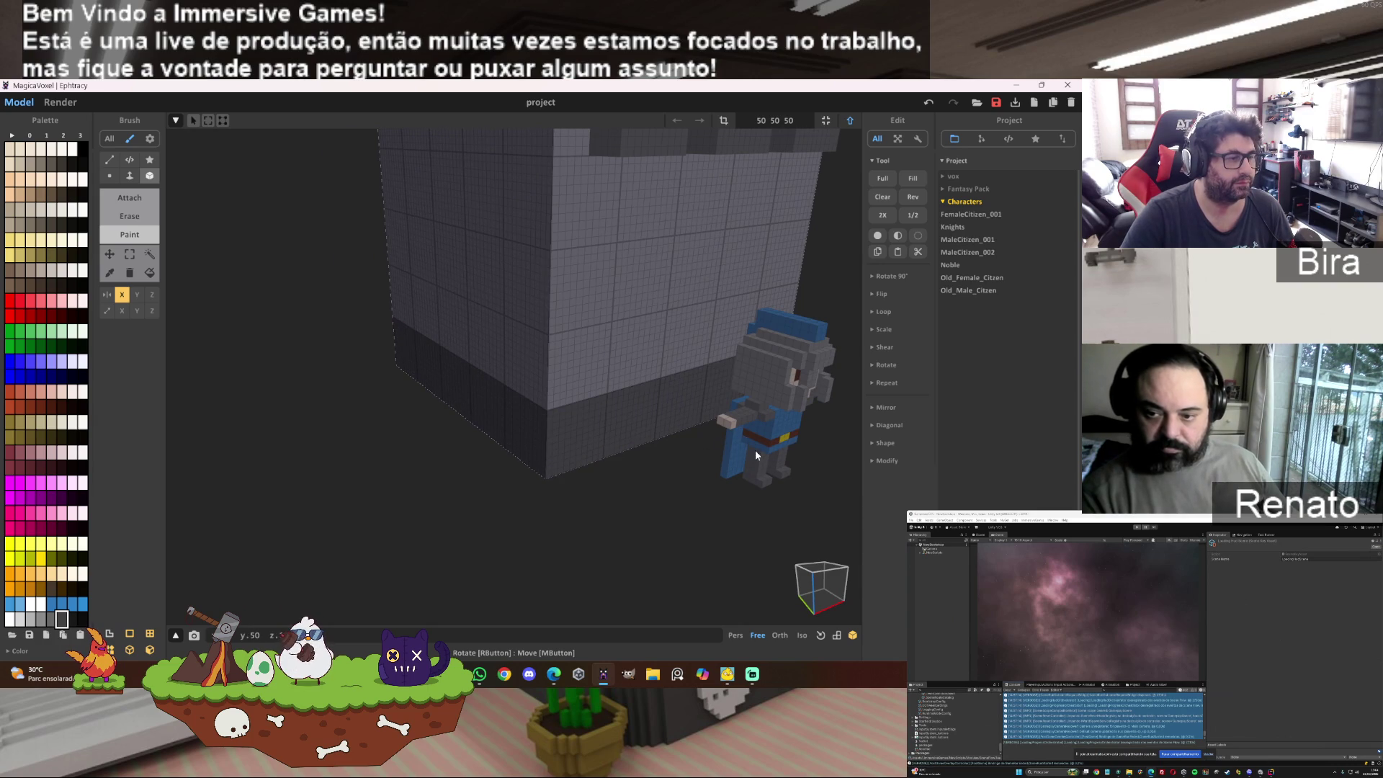
{"action": "mouse_move", "coordinate": [754, 454]}
{"action": "right_mouse_down"}
{"action": "mouse_move", "coordinate": [431, 465]}
{"action": "mouse_move", "coordinate": [428, 400]}
{"action": "mouse_move", "coordinate": [346, 454]}
{"action": "mouse_move", "coordinate": [487, 423]}
{"action": "mouse_move", "coordinate": [466, 438]}
{"action": "right_mouse_up"}
{"action": "scroll", "coordinate": [313, 459], "scroll_direction": "up", "scroll_amount": 3}
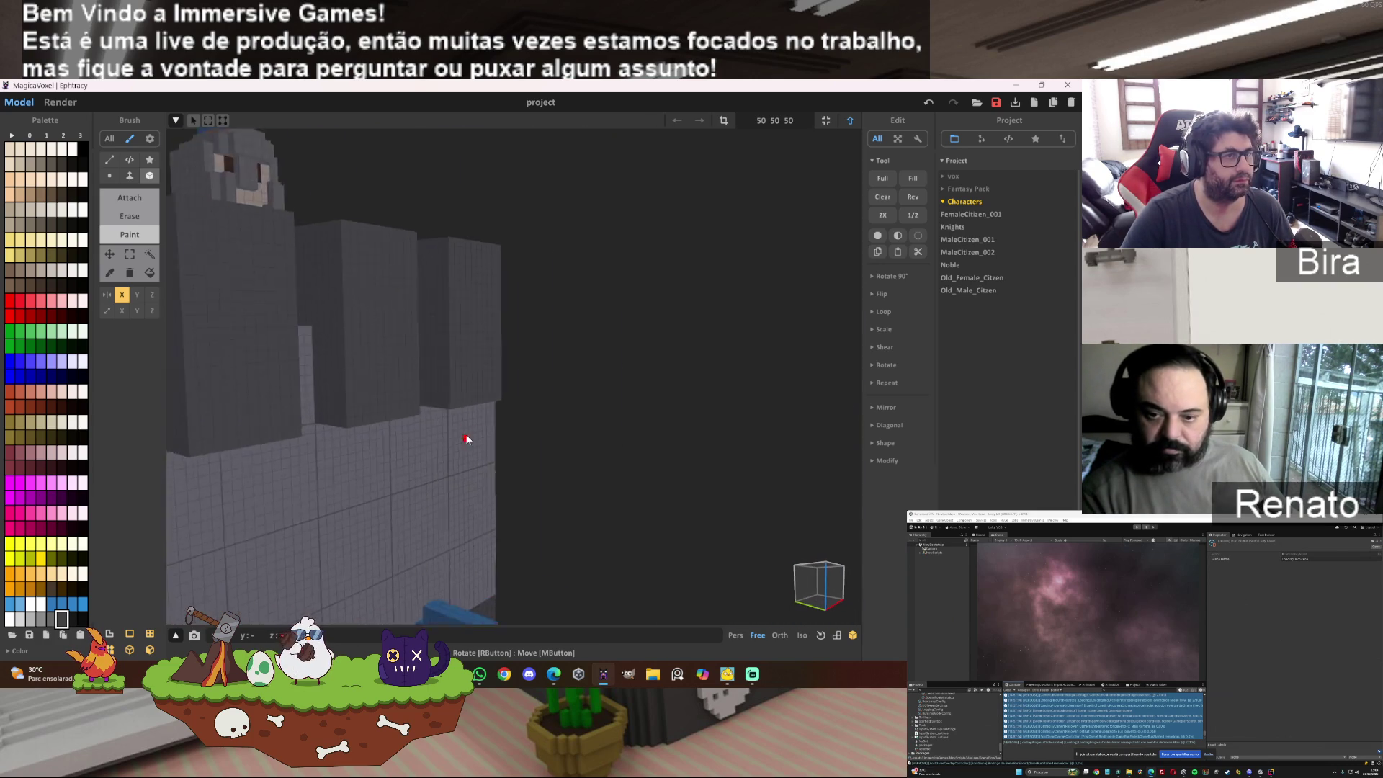
{"action": "scroll", "coordinate": [466, 439], "scroll_direction": "down", "scroll_amount": 5}
Step: Fill the pillars on the right and left battlement walls with the darker grey
{"action": "key", "text": "Tab"}
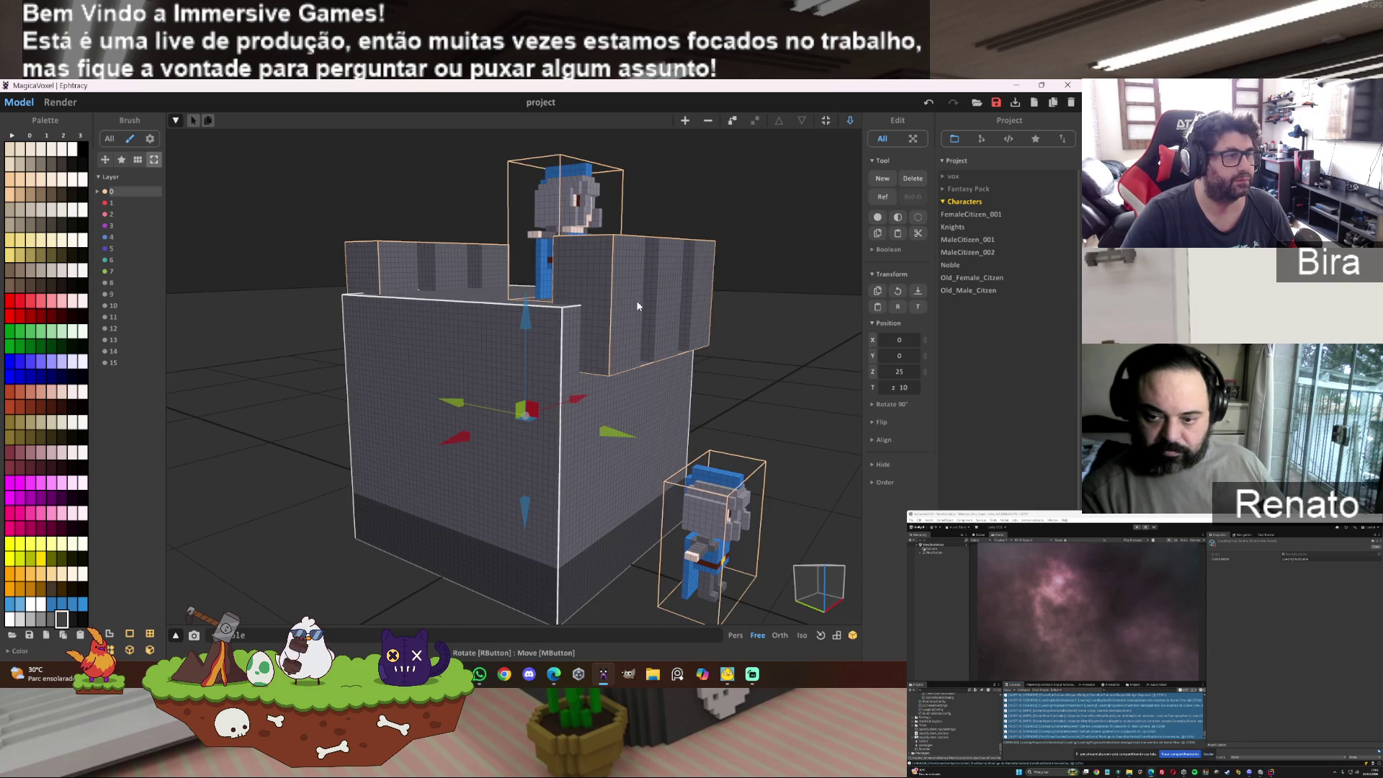
{"action": "double_click", "coordinate": [633, 298]}
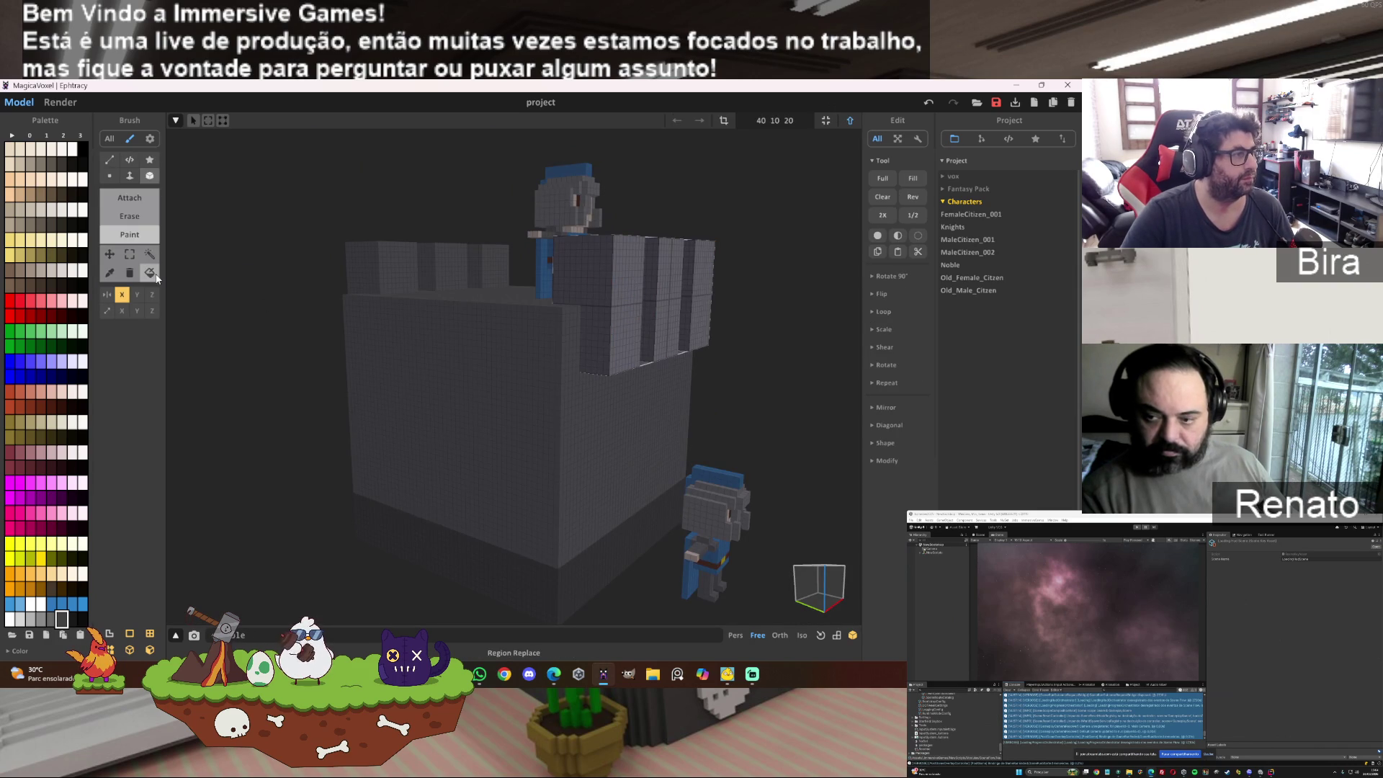
{"action": "left_click", "coordinate": [149, 272]}
{"action": "left_click", "coordinate": [615, 278]}
{"action": "key", "text": "Tab"}
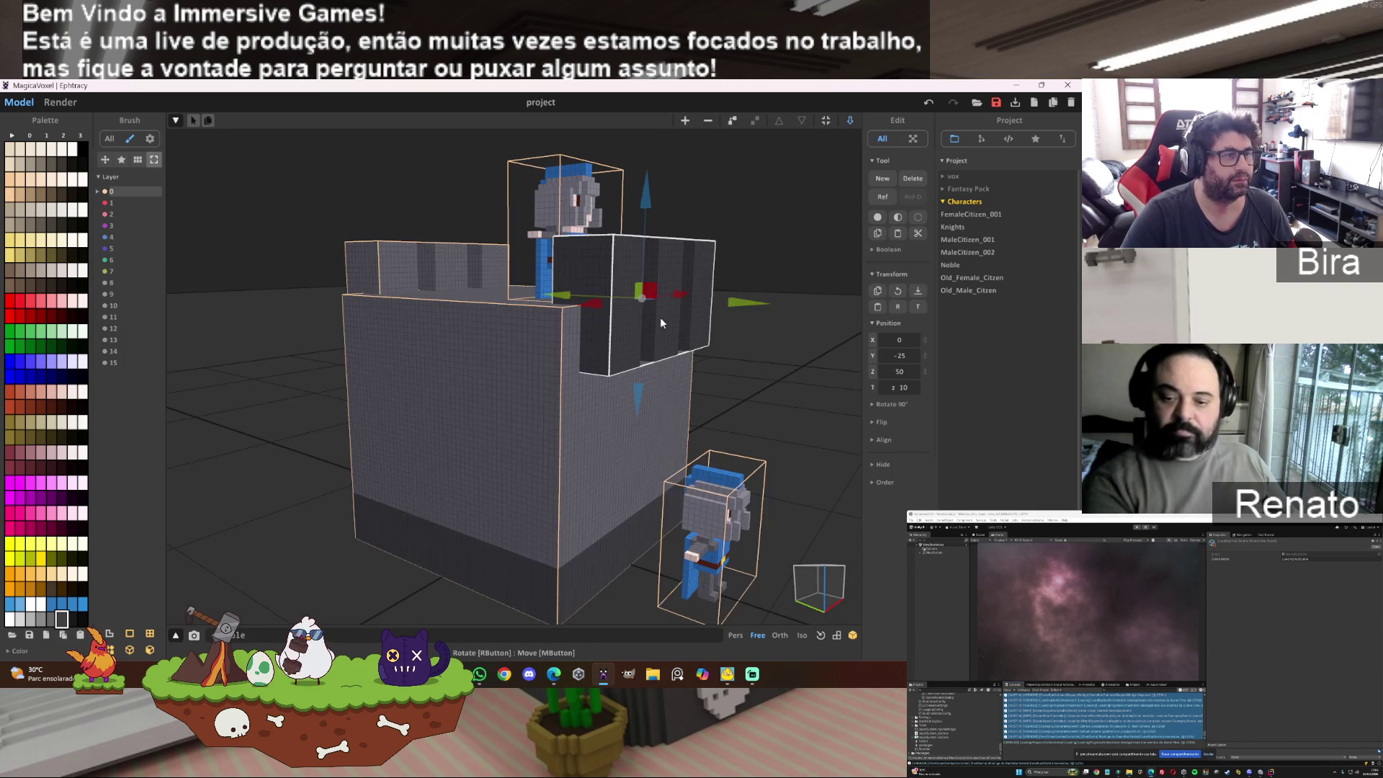
{"action": "double_click", "coordinate": [389, 269]}
{"action": "left_click", "coordinate": [396, 270]}
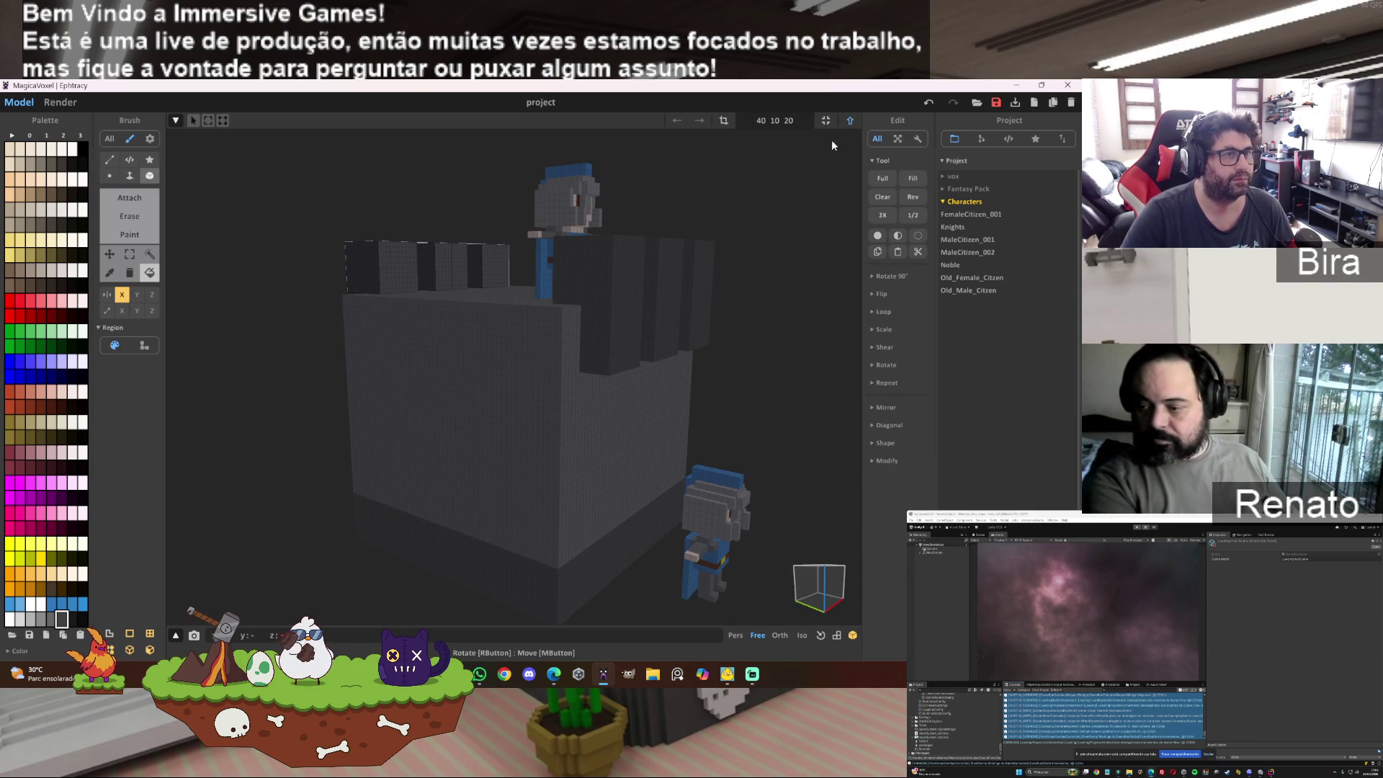
{"action": "key", "text": "Tab"}
{"action": "mouse_move", "coordinate": [807, 312]}
{"action": "right_mouse_down"}
{"action": "mouse_move", "coordinate": [758, 320]}
{"action": "mouse_move", "coordinate": [748, 305]}
{"action": "mouse_move", "coordinate": [687, 303]}
{"action": "mouse_move", "coordinate": [761, 327]}
{"action": "right_mouse_up"}
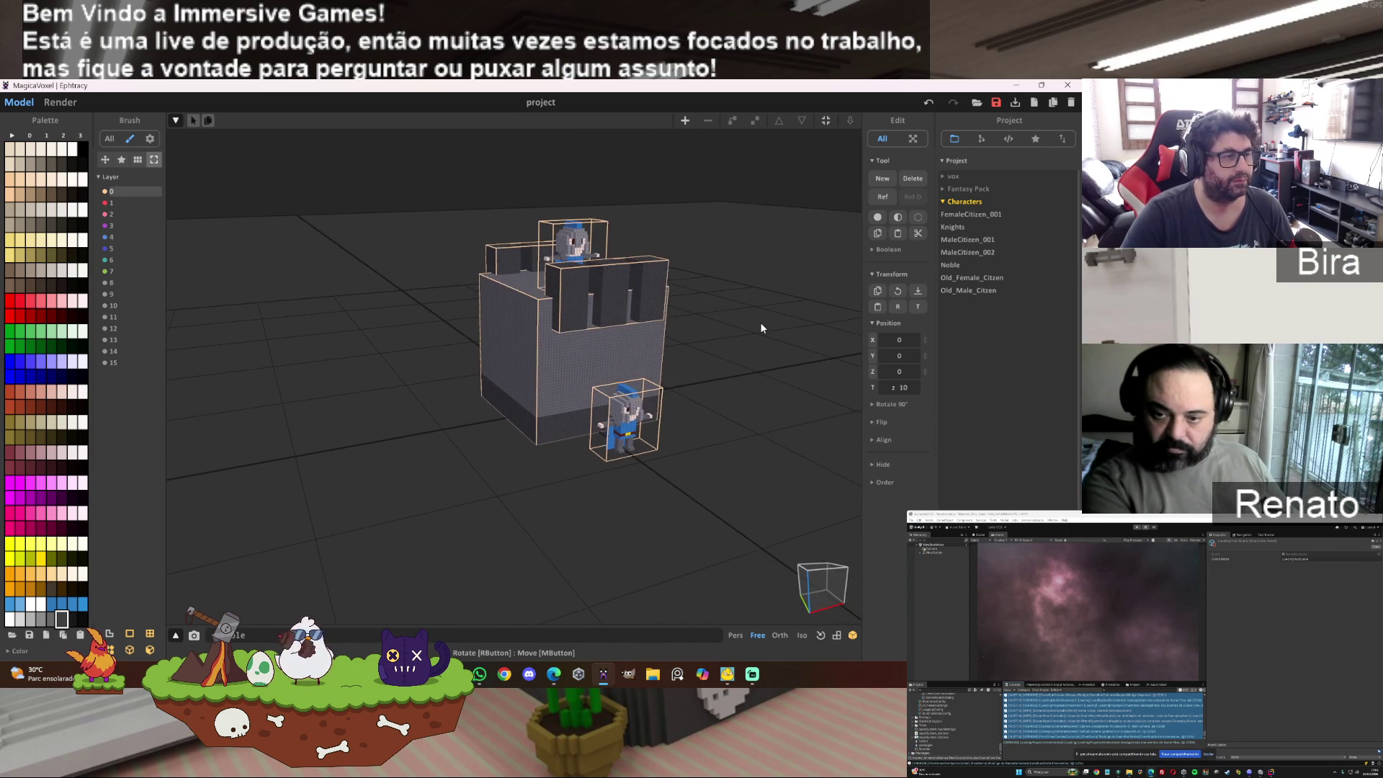
Step: Select the whole right-hand castle section and slide it along X, returning it to X 50
{"action": "mouse_move", "coordinate": [574, 370]}
{"action": "right_mouse_down"}
{"action": "mouse_move", "coordinate": [606, 371]}
{"action": "mouse_move", "coordinate": [556, 333]}
{"action": "right_mouse_up"}
{"action": "left_click", "coordinate": [491, 376]}
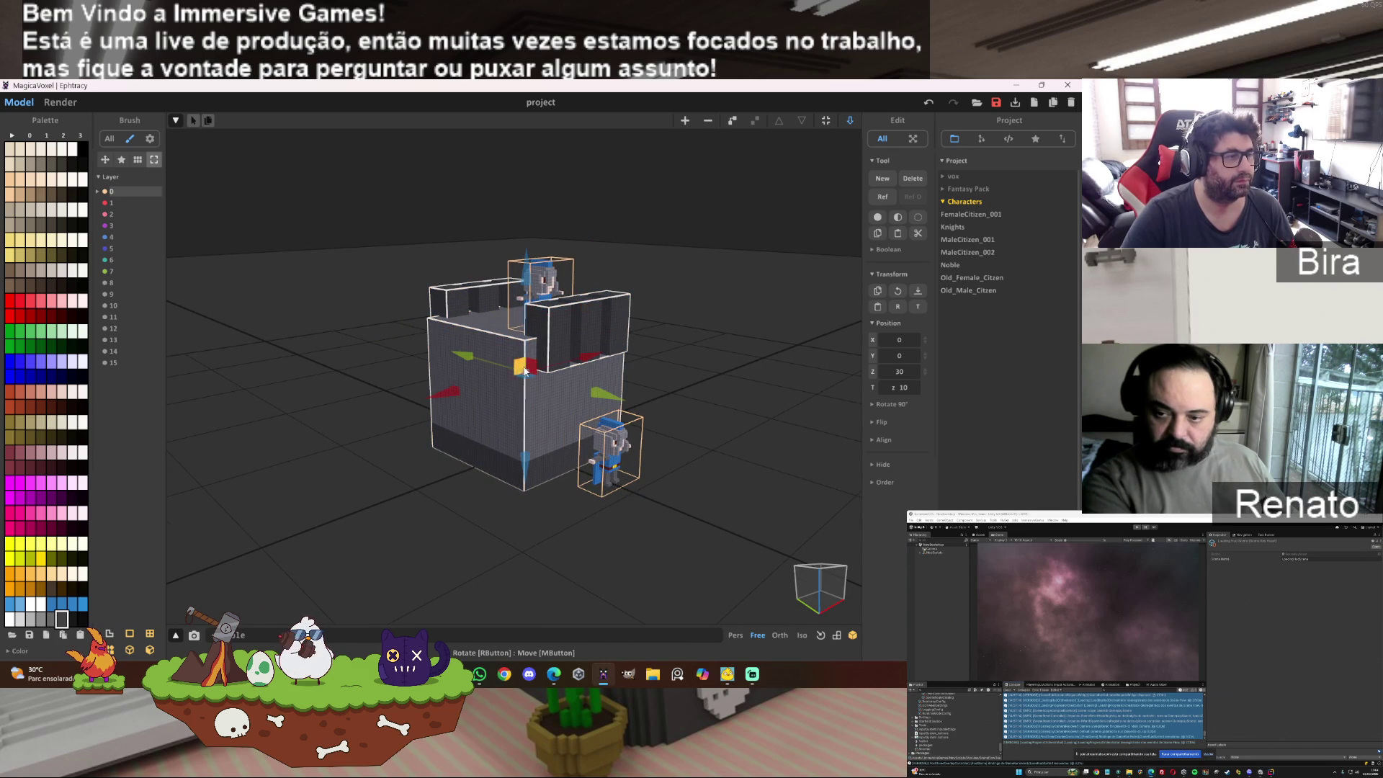
{"action": "left_click", "coordinate": [734, 120]}
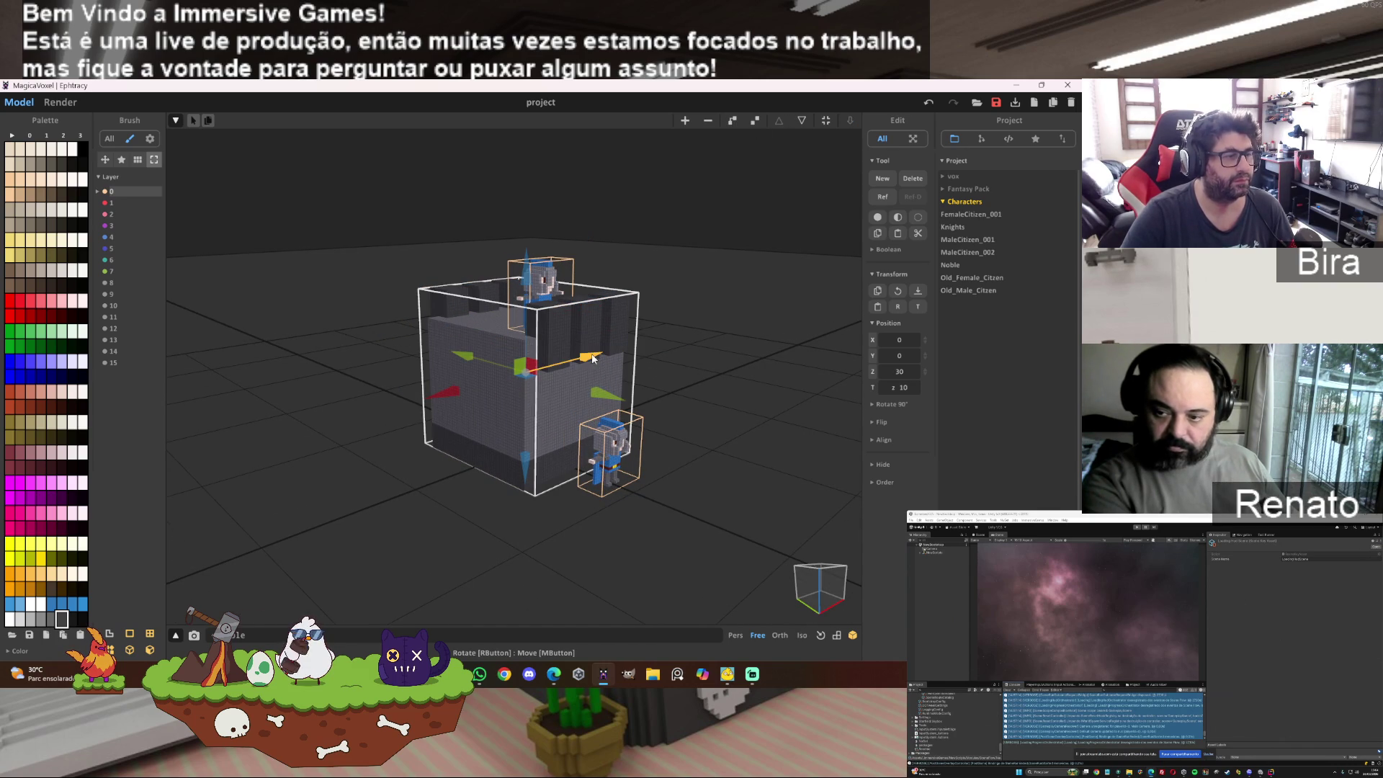
{"action": "left_click_drag", "start_coordinate": [592, 358], "coordinate": [672, 360]}
{"action": "scroll", "coordinate": [672, 360], "scroll_direction": "up", "scroll_amount": 5}
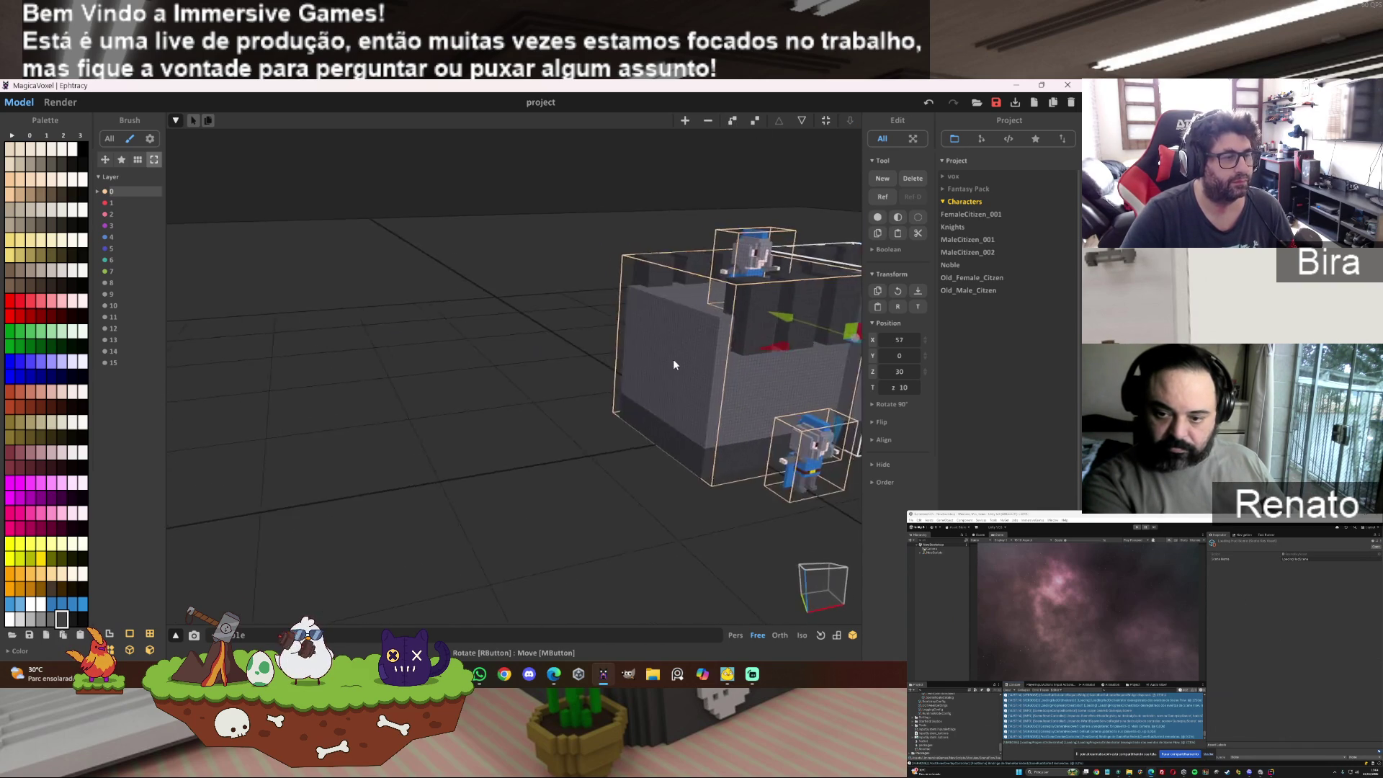
{"action": "scroll", "coordinate": [670, 361], "scroll_direction": "down", "scroll_amount": 3}
{"action": "mouse_move", "coordinate": [676, 349]}
{"action": "right_mouse_down"}
{"action": "mouse_move", "coordinate": [659, 348]}
{"action": "mouse_move", "coordinate": [692, 407]}
{"action": "right_mouse_up"}
{"action": "left_click_drag", "start_coordinate": [693, 408], "coordinate": [681, 410]}
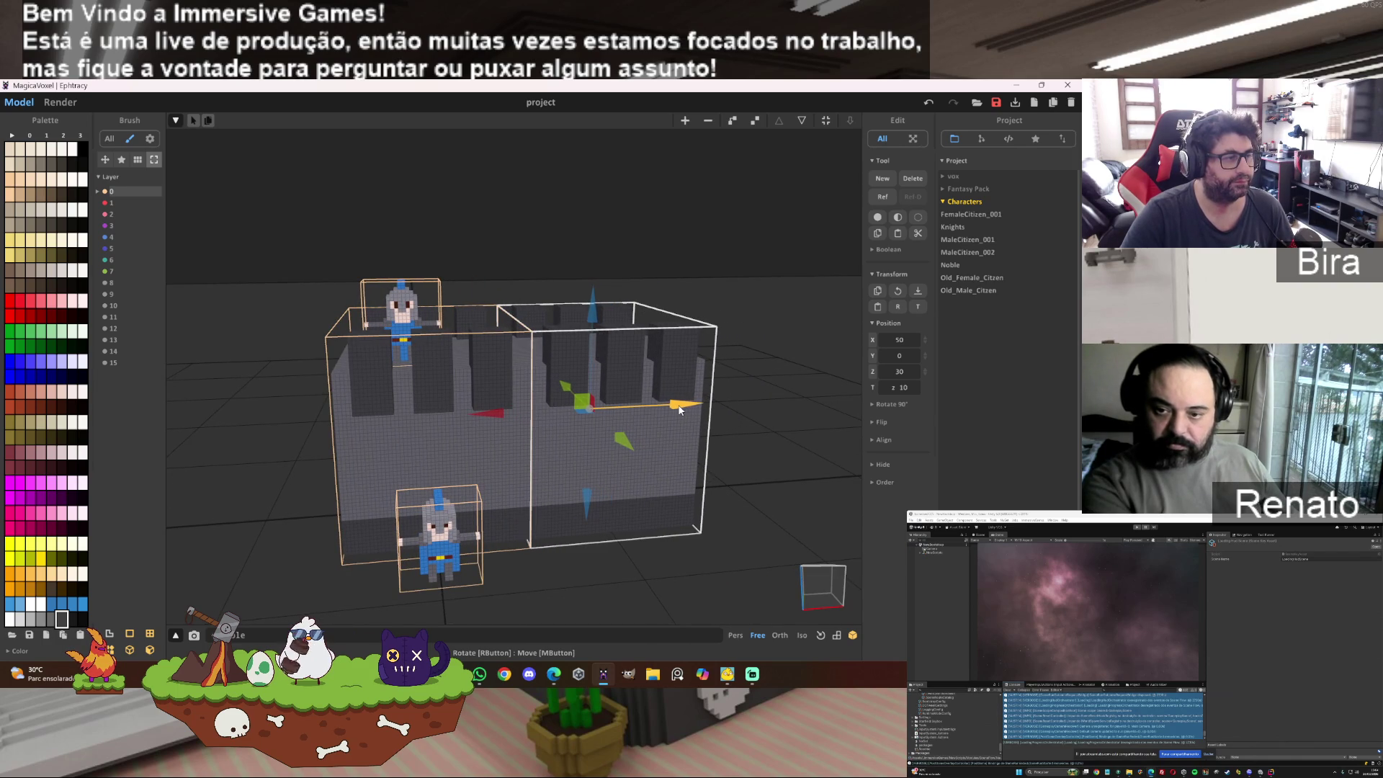
Step: Delete the right-hand battlement section, leaving one tower with two knights
{"action": "mouse_move", "coordinate": [672, 408]}
{"action": "right_mouse_down"}
{"action": "mouse_move", "coordinate": [463, 396]}
{"action": "mouse_move", "coordinate": [476, 381]}
{"action": "right_mouse_up"}
{"action": "scroll", "coordinate": [476, 382], "scroll_direction": "up", "scroll_amount": 5}
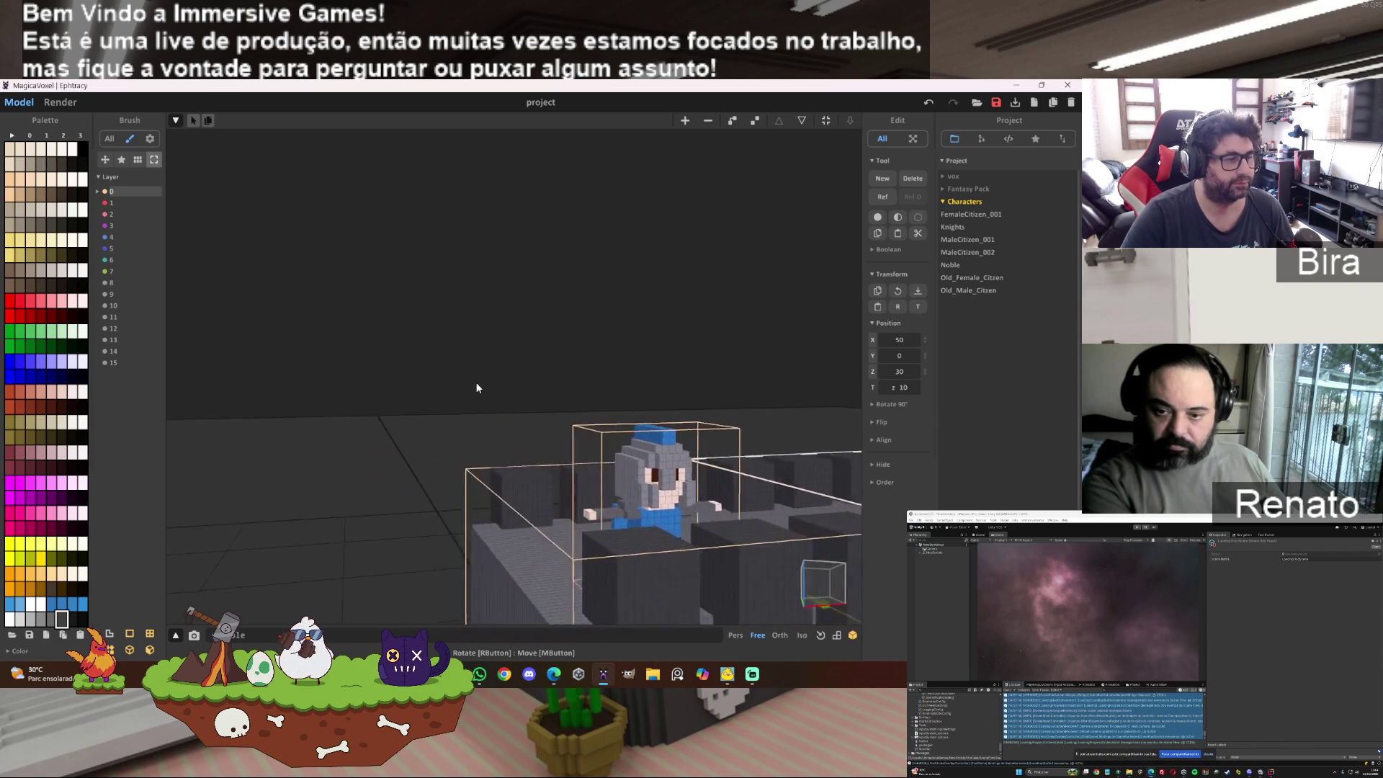
{"action": "right_click_drag", "start_coordinate": [557, 409], "coordinate": [592, 419]}
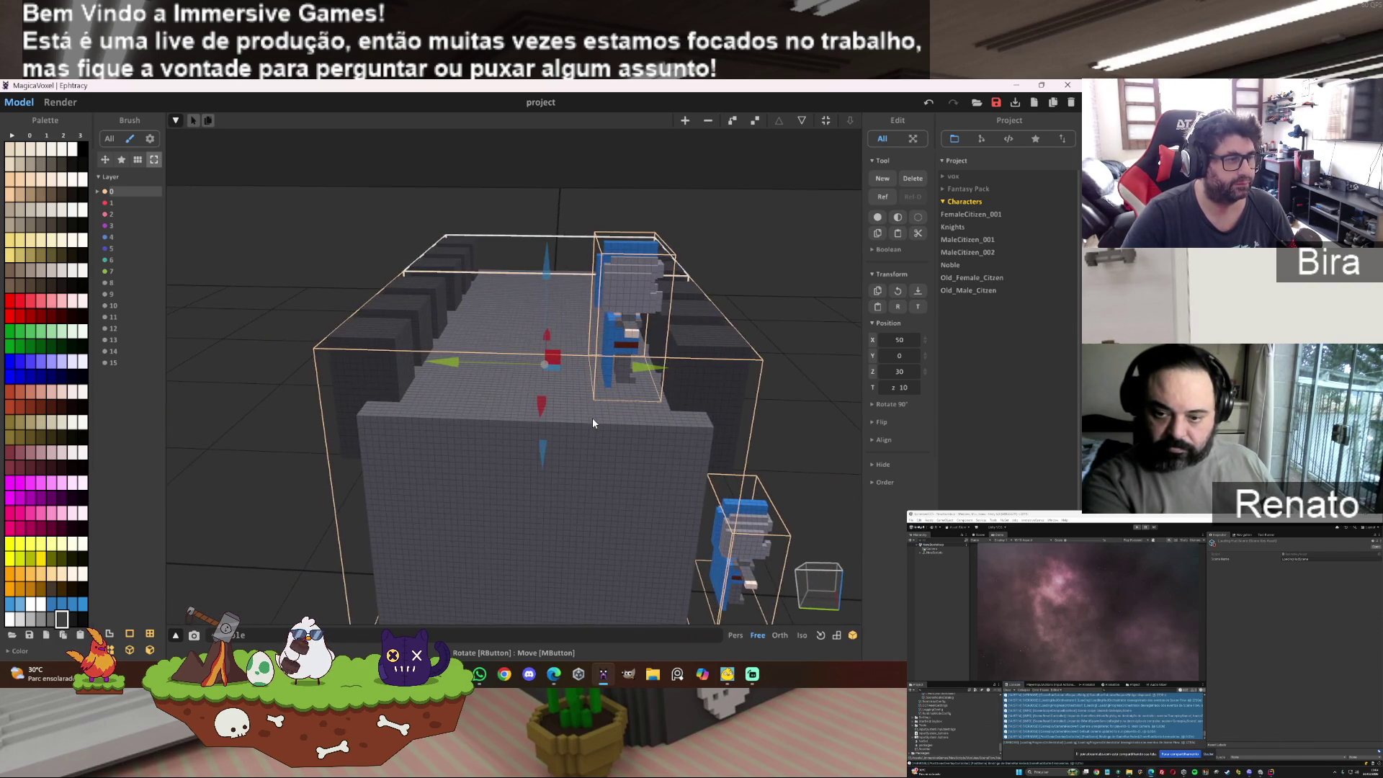
{"action": "scroll", "coordinate": [592, 418], "scroll_direction": "up", "scroll_amount": 2}
{"action": "scroll", "coordinate": [589, 421], "scroll_direction": "down", "scroll_amount": 3}
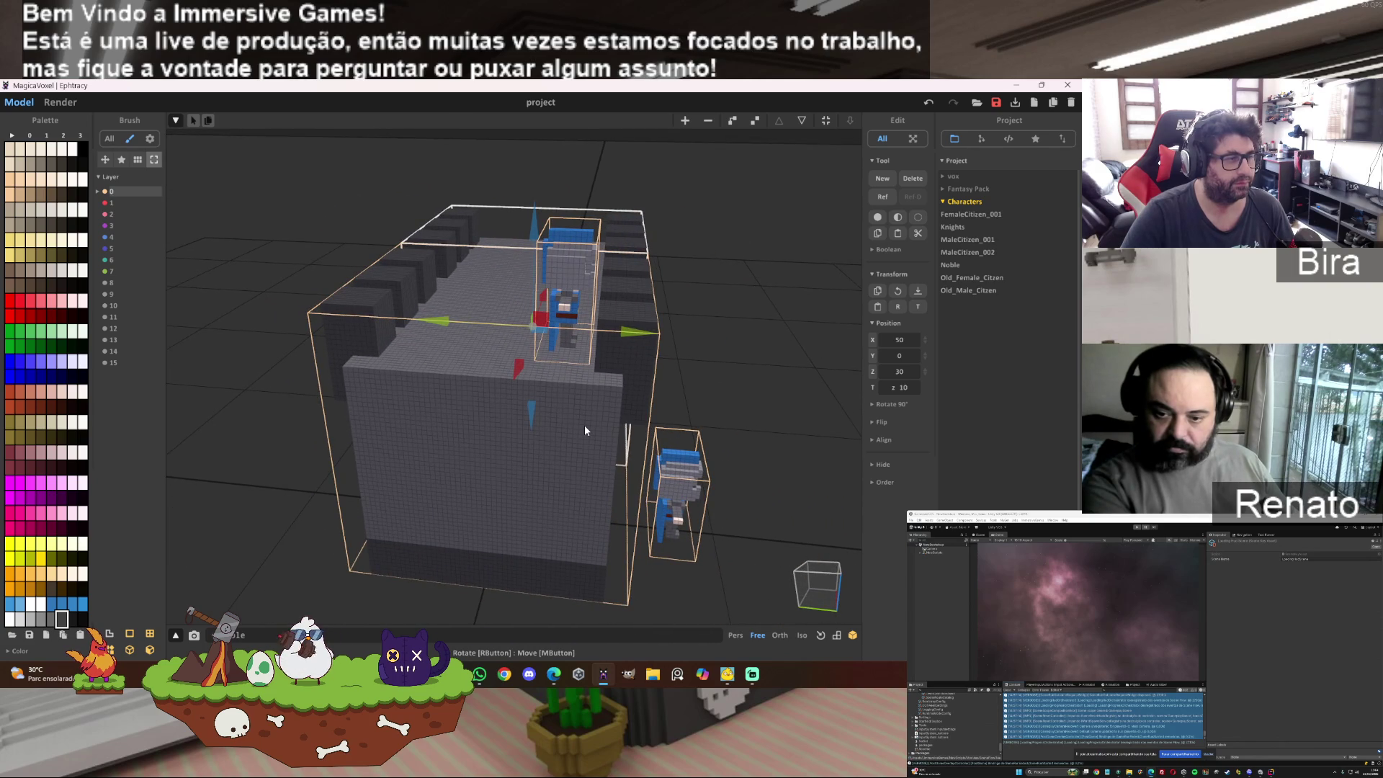
{"action": "mouse_move", "coordinate": [585, 425]}
{"action": "right_mouse_down"}
{"action": "mouse_move", "coordinate": [542, 442]}
{"action": "mouse_move", "coordinate": [525, 422]}
{"action": "mouse_move", "coordinate": [573, 339]}
{"action": "mouse_move", "coordinate": [553, 393]}
{"action": "mouse_move", "coordinate": [522, 416]}
{"action": "mouse_move", "coordinate": [426, 428]}
{"action": "right_mouse_up"}
{"action": "scroll", "coordinate": [426, 428], "scroll_direction": "up", "scroll_amount": 2}
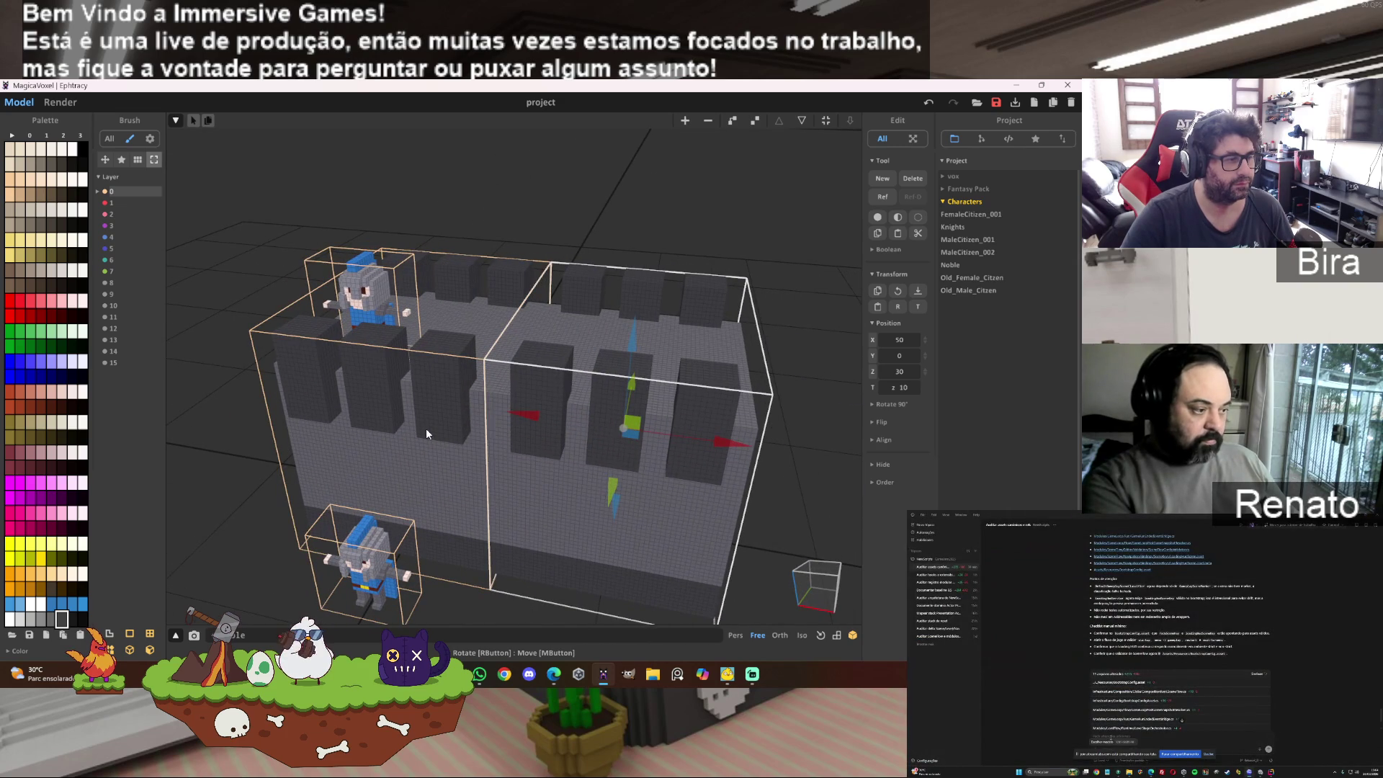
{"action": "scroll", "coordinate": [426, 428], "scroll_direction": "up", "scroll_amount": 2}
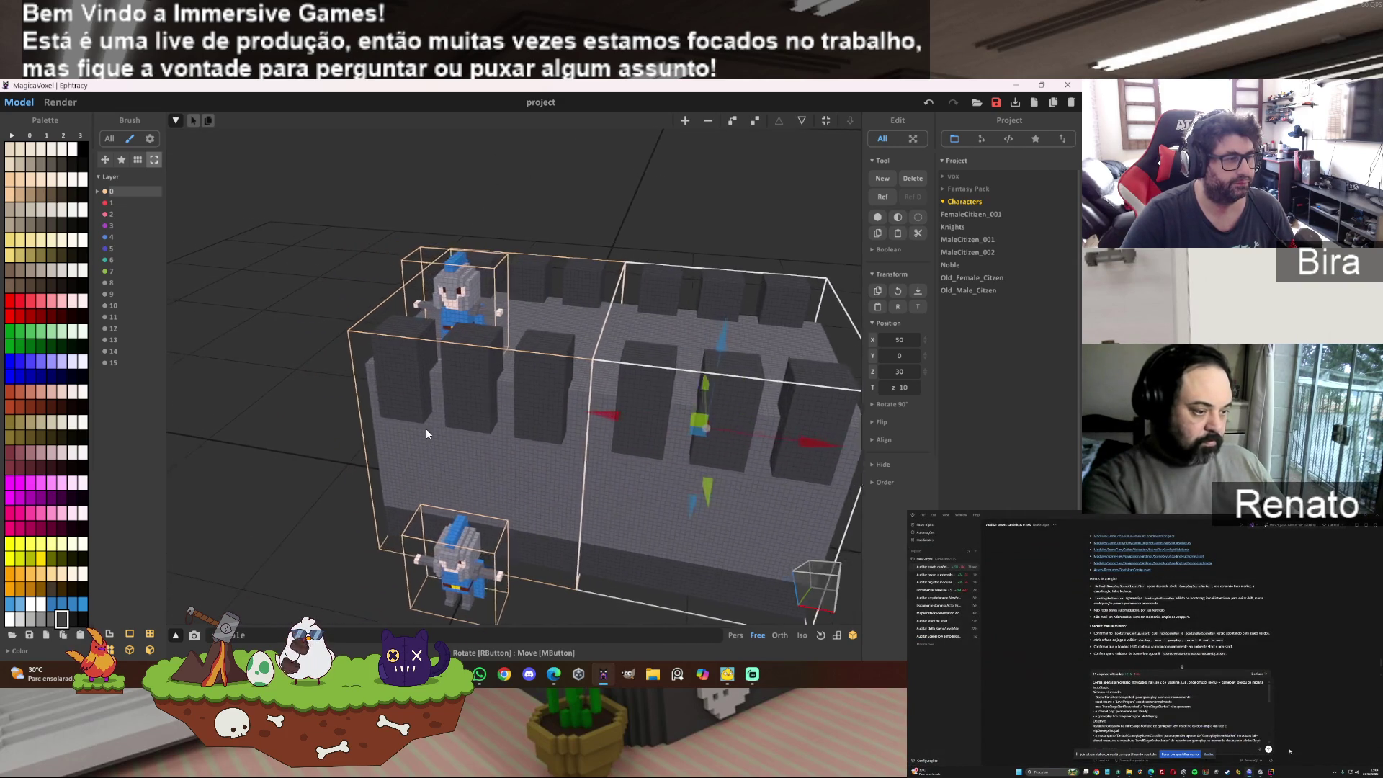
{"action": "scroll", "coordinate": [426, 428], "scroll_direction": "down", "scroll_amount": 1}
{"action": "right_click_drag", "start_coordinate": [426, 428], "coordinate": [441, 430]}
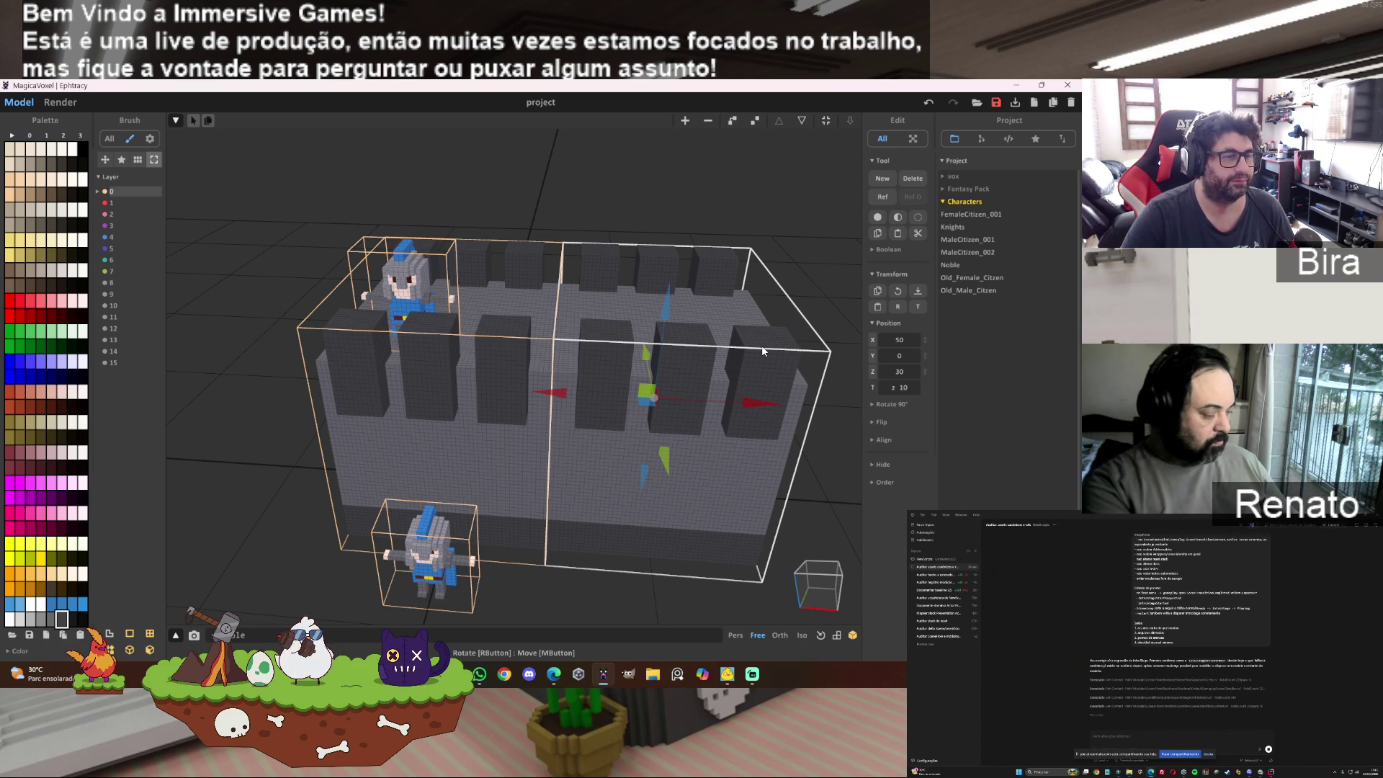
{"action": "key", "text": "Delete"}
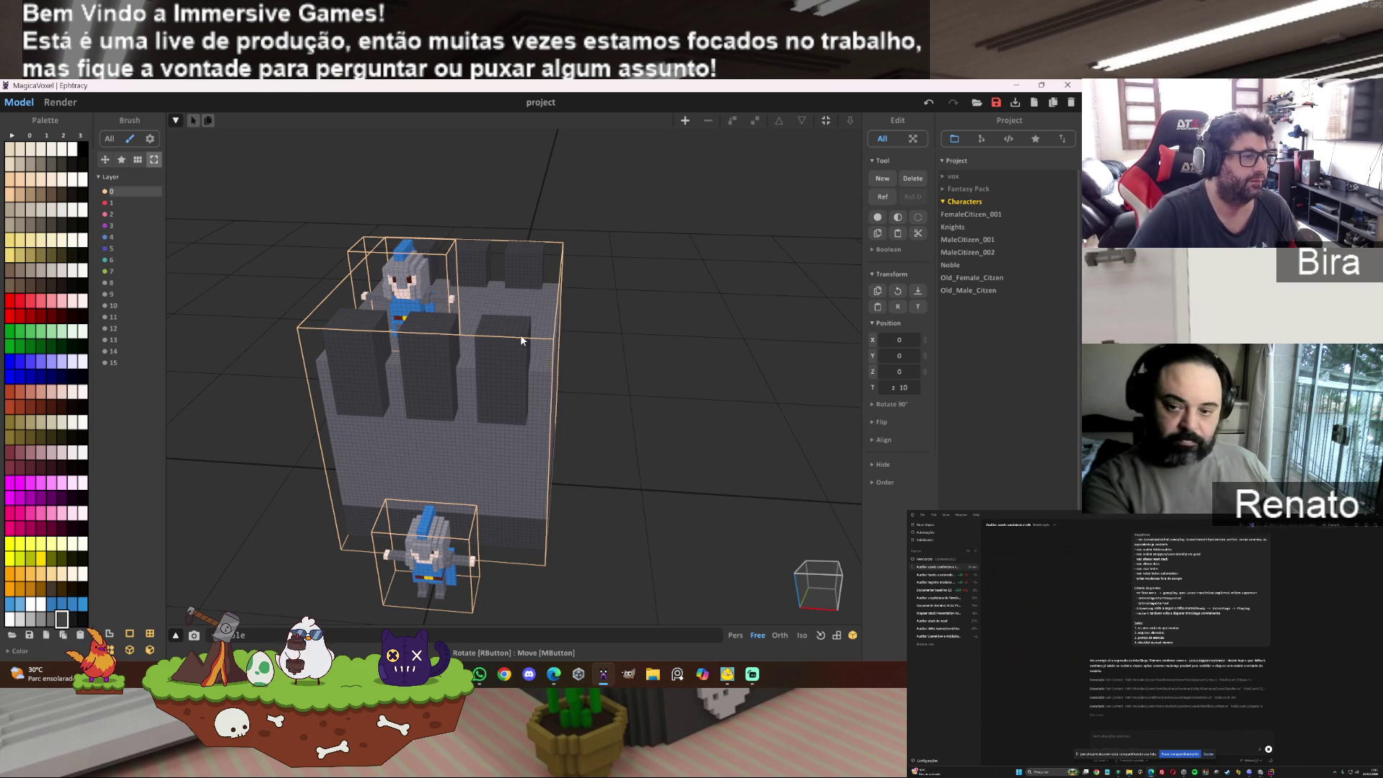
Step: Shift the front battlement box a few voxels right along X
{"action": "left_click", "coordinate": [515, 336]}
{"action": "left_click_drag", "start_coordinate": [542, 371], "coordinate": [566, 370]}
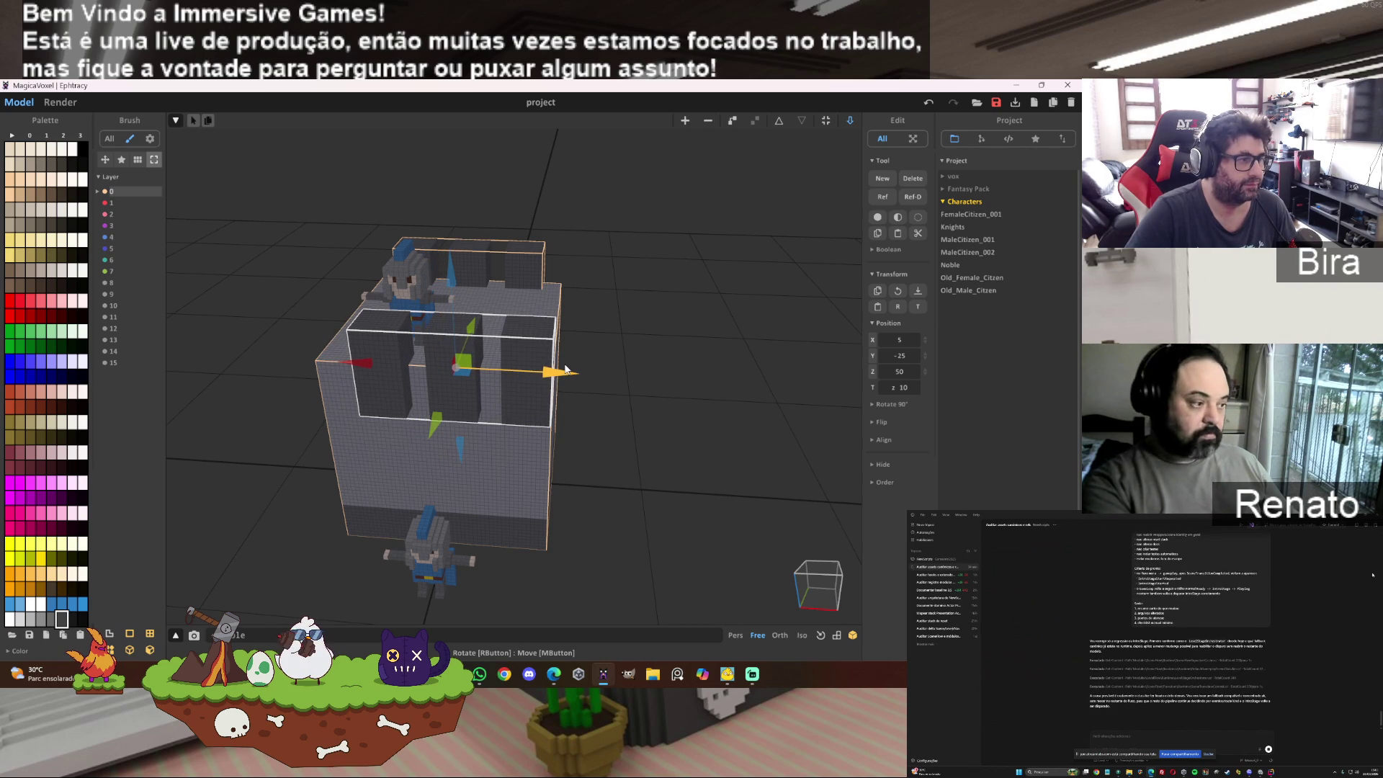
{"action": "scroll", "coordinate": [638, 317], "scroll_direction": "up", "scroll_amount": 5}
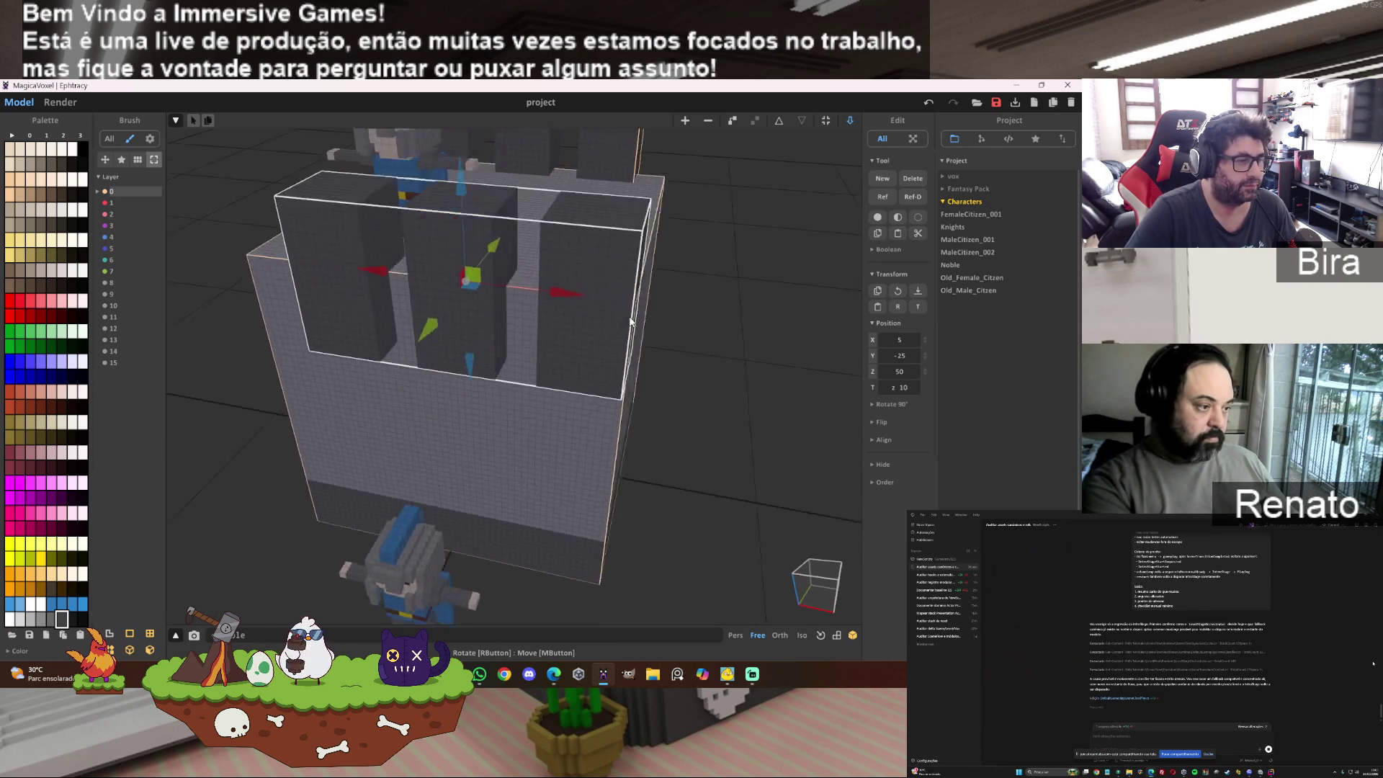
{"action": "scroll", "coordinate": [625, 317], "scroll_direction": "up", "scroll_amount": 4}
{"action": "scroll", "coordinate": [618, 303], "scroll_direction": "down", "scroll_amount": 3}
{"action": "scroll", "coordinate": [613, 293], "scroll_direction": "up", "scroll_amount": 2}
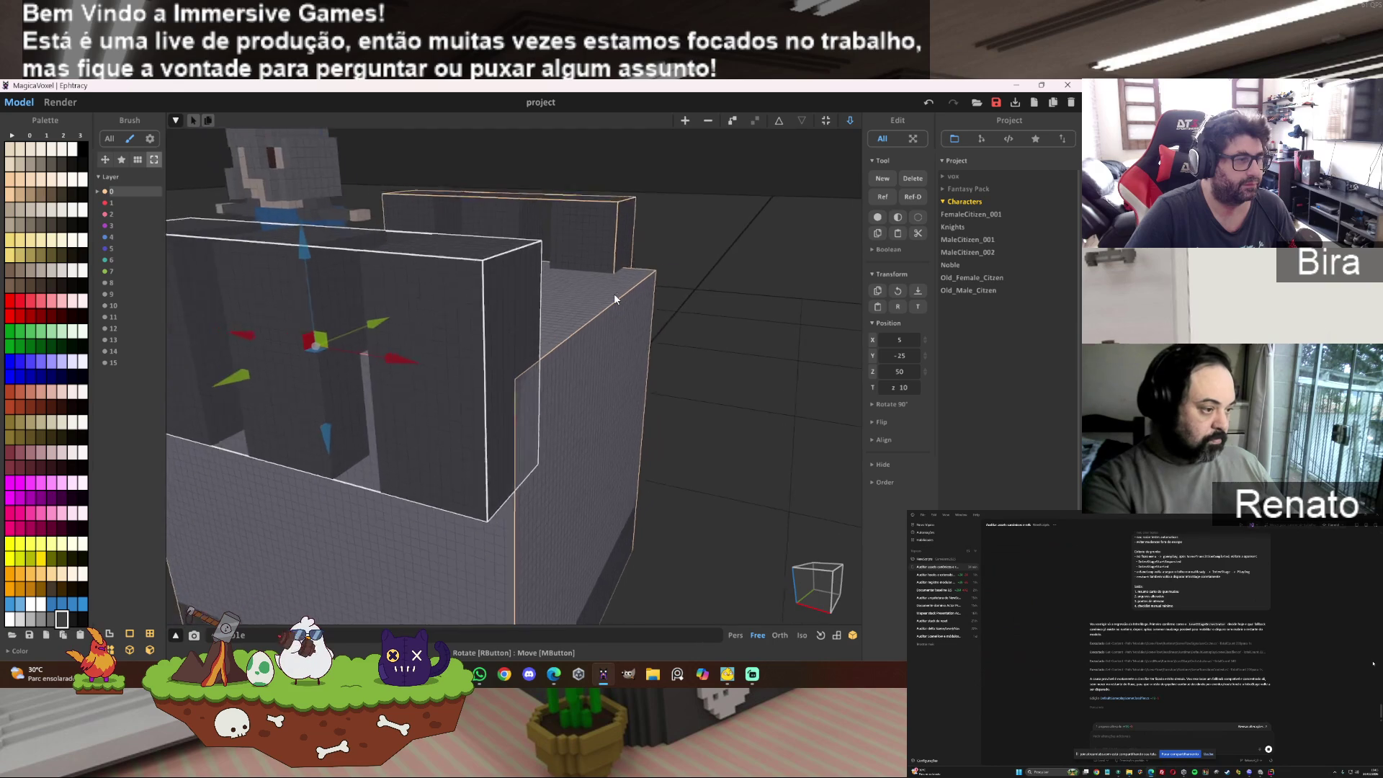
{"action": "scroll", "coordinate": [614, 293], "scroll_direction": "down", "scroll_amount": 2}
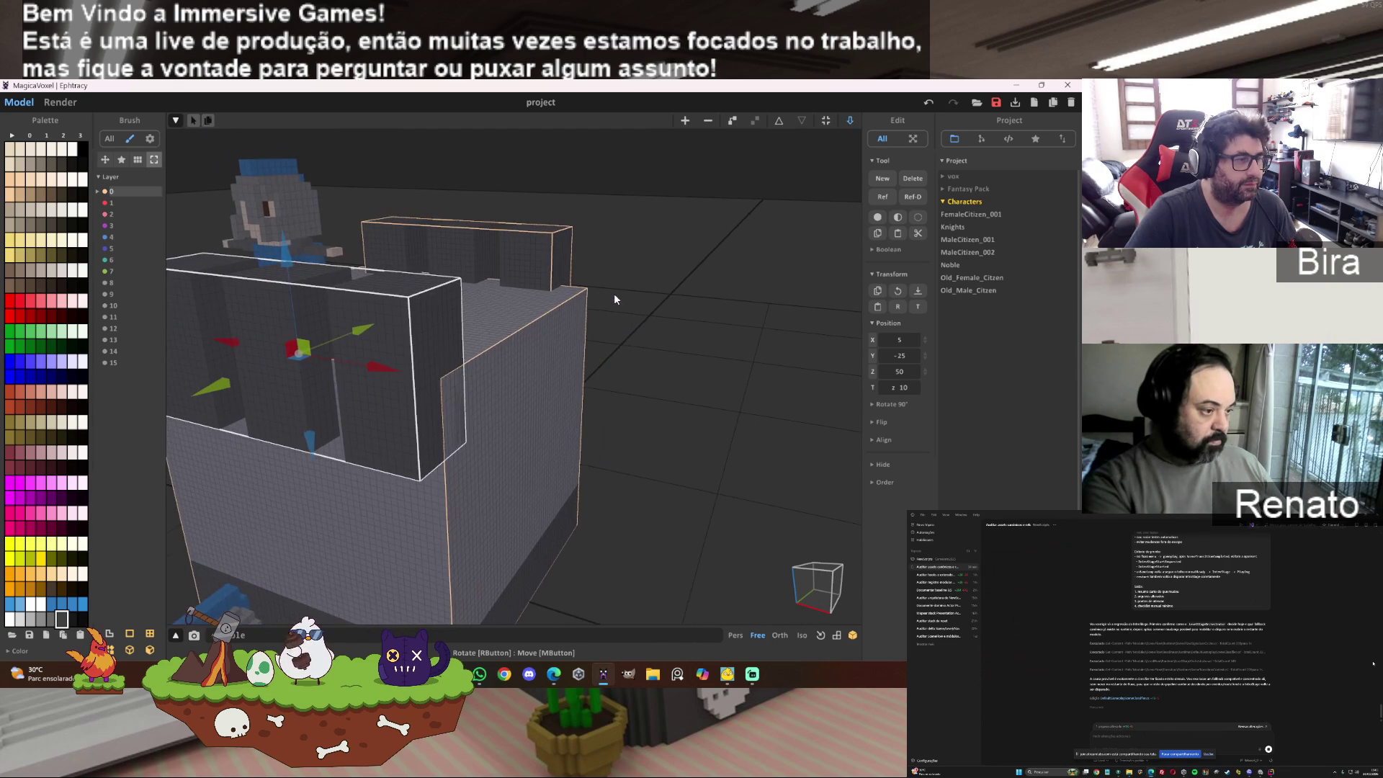
Step: Nudge the back battlement box slightly right, then deselect it
{"action": "left_click", "coordinate": [542, 266]}
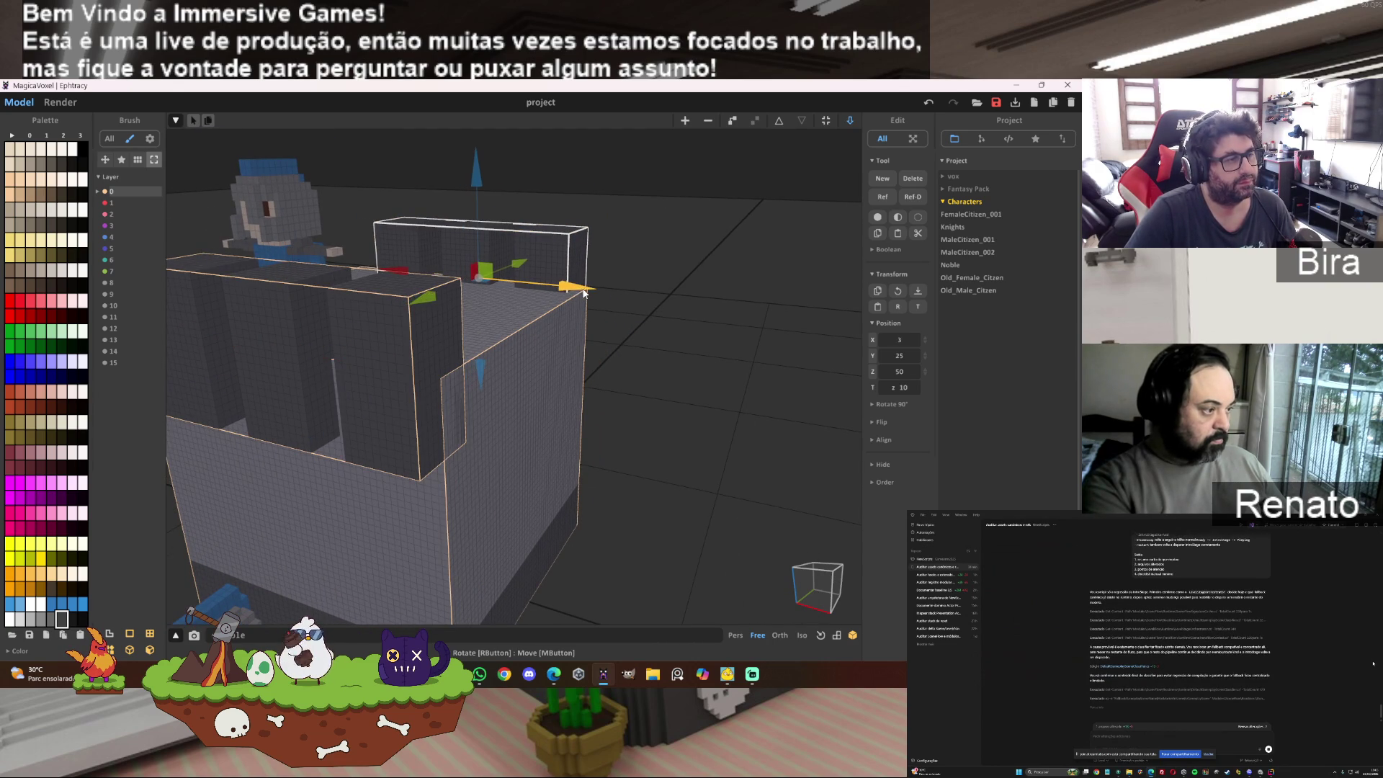
{"action": "left_click_drag", "start_coordinate": [585, 293], "coordinate": [595, 296]}
{"action": "left_click", "coordinate": [684, 344]}
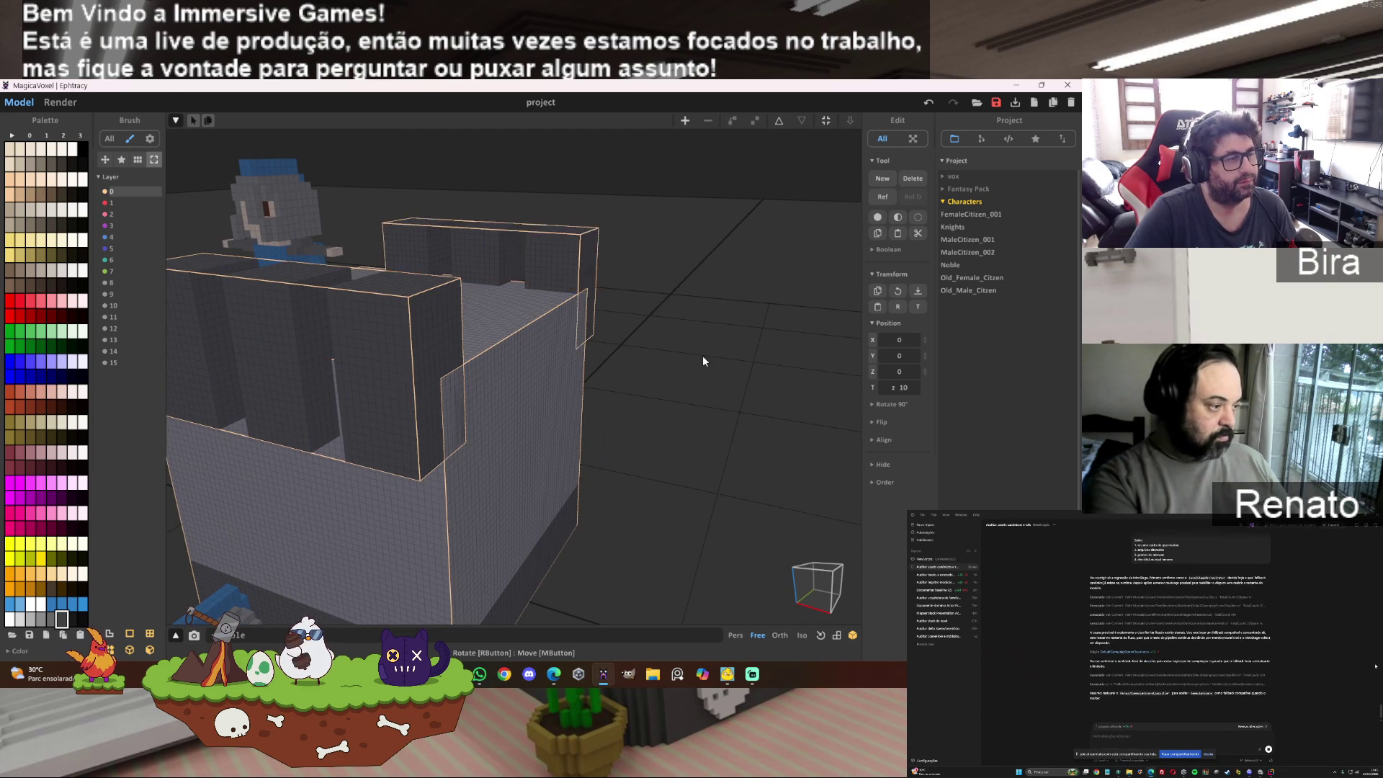
{"action": "scroll", "coordinate": [702, 356], "scroll_direction": "down", "scroll_amount": 3}
{"action": "right_click_drag", "start_coordinate": [702, 356], "coordinate": [781, 163]}
{"action": "key", "text": "ctrl+a"}
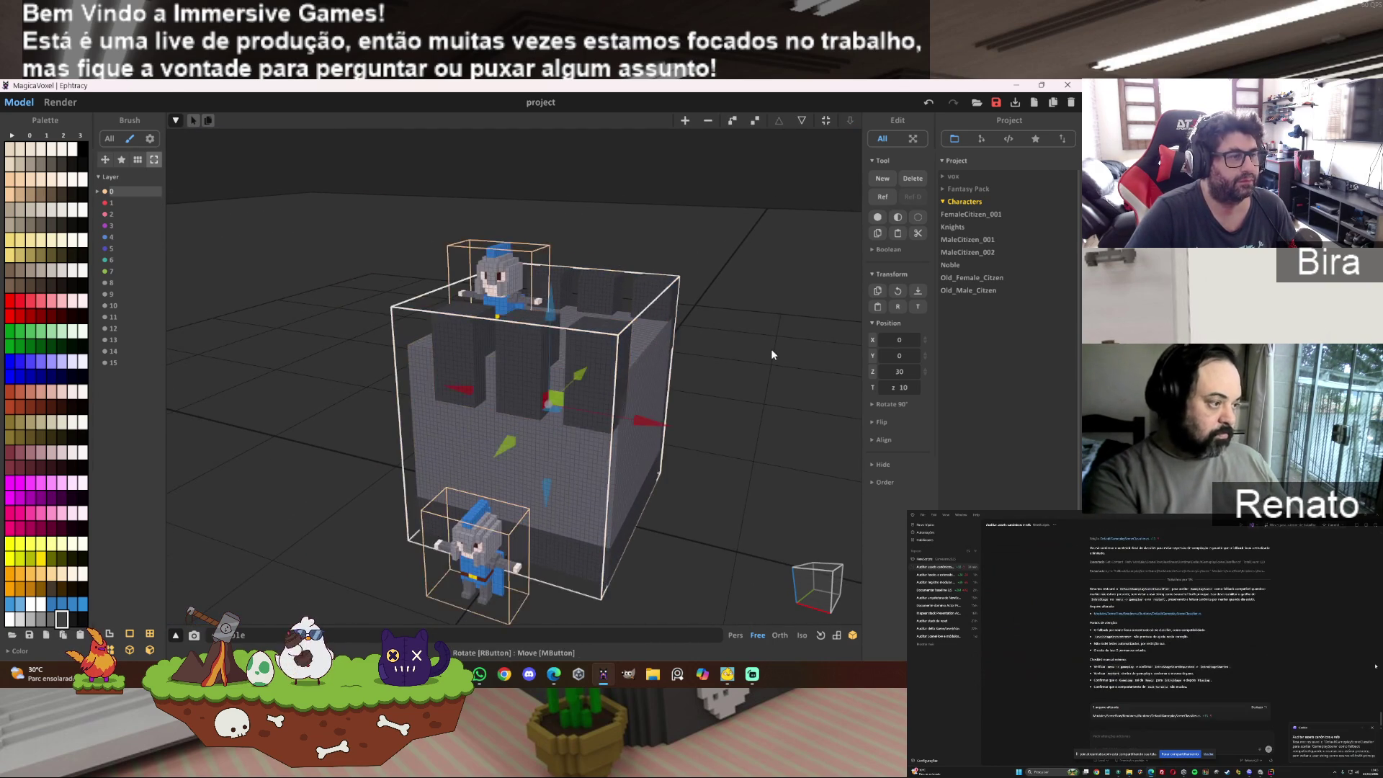
{"action": "mouse_move", "coordinate": [771, 353]}
{"action": "right_mouse_down"}
{"action": "mouse_move", "coordinate": [793, 352]}
{"action": "mouse_move", "coordinate": [723, 355]}
{"action": "right_mouse_up"}
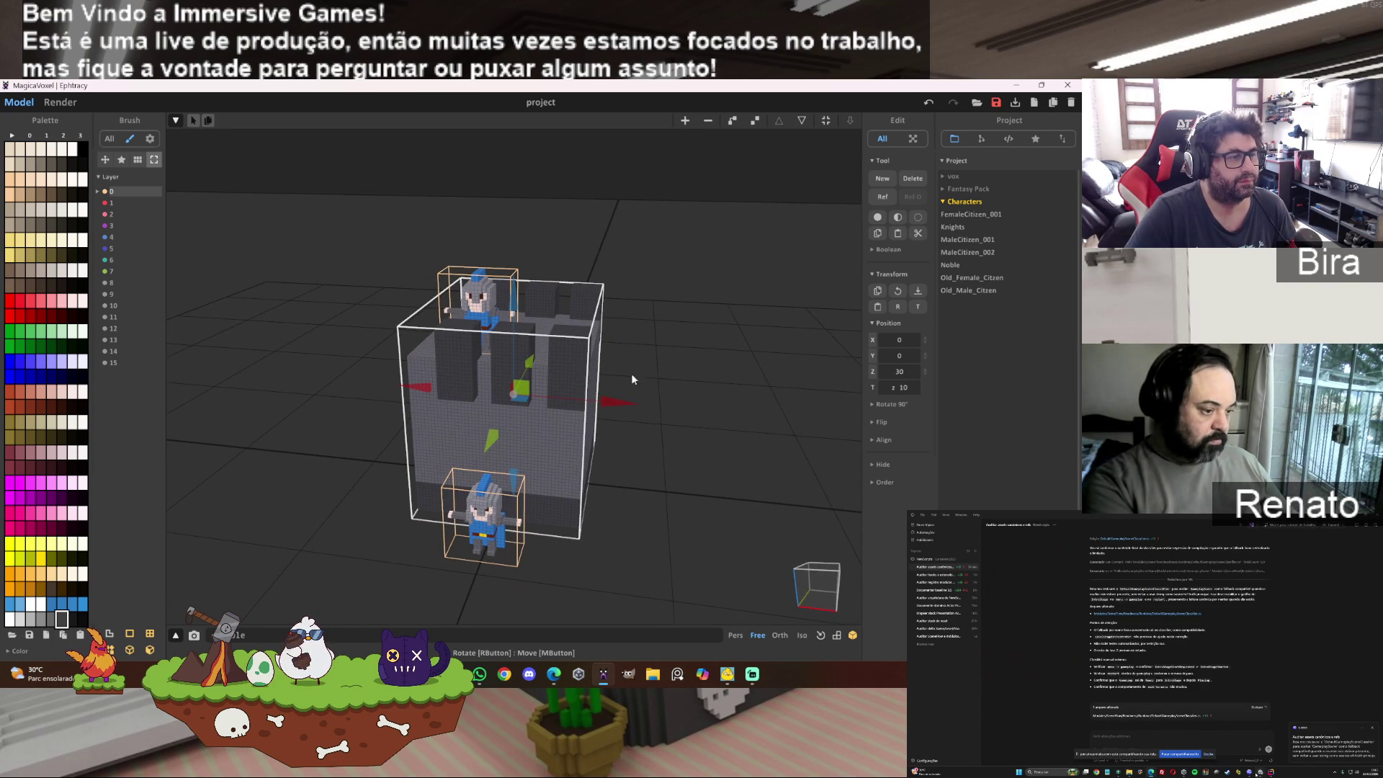
{"action": "left_click_drag", "start_coordinate": [620, 407], "coordinate": [791, 423]}
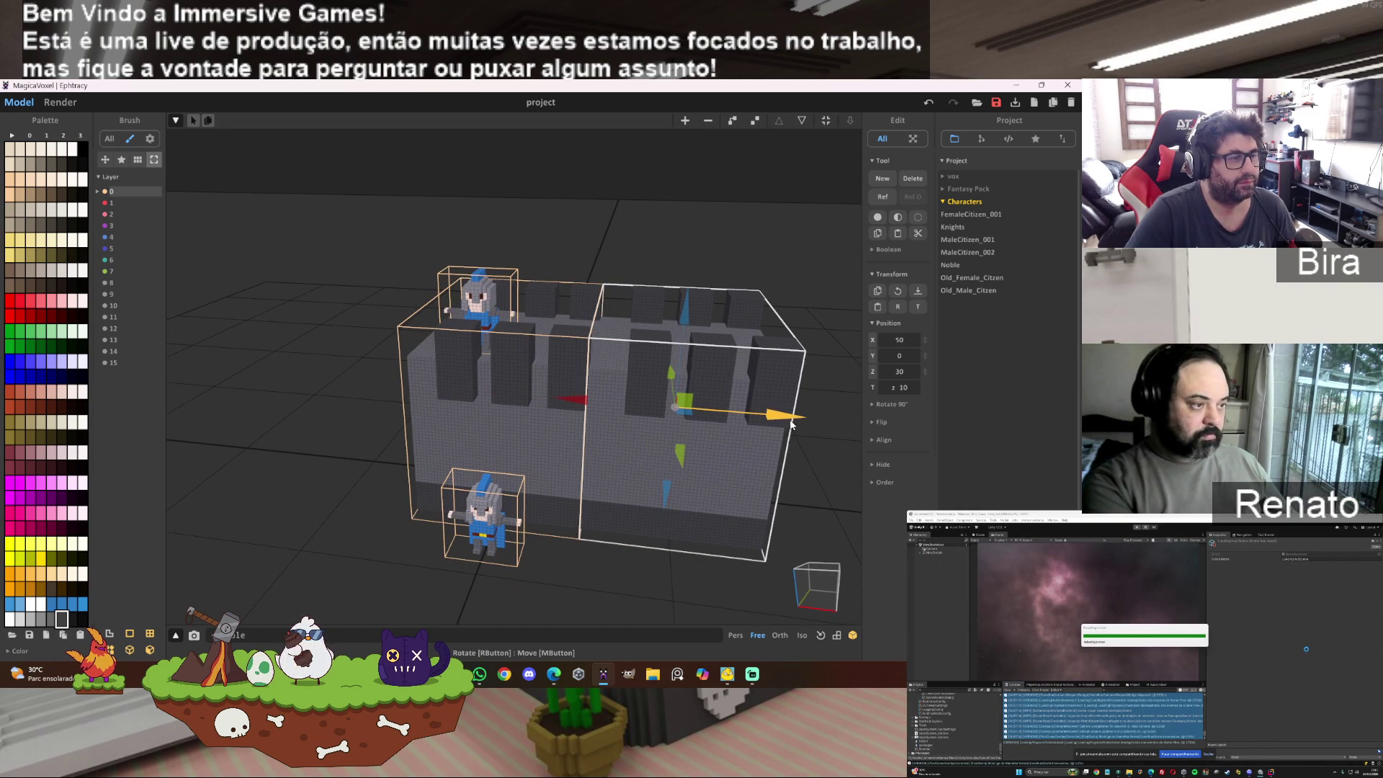
{"action": "left_click_drag", "start_coordinate": [790, 423], "coordinate": [790, 426]}
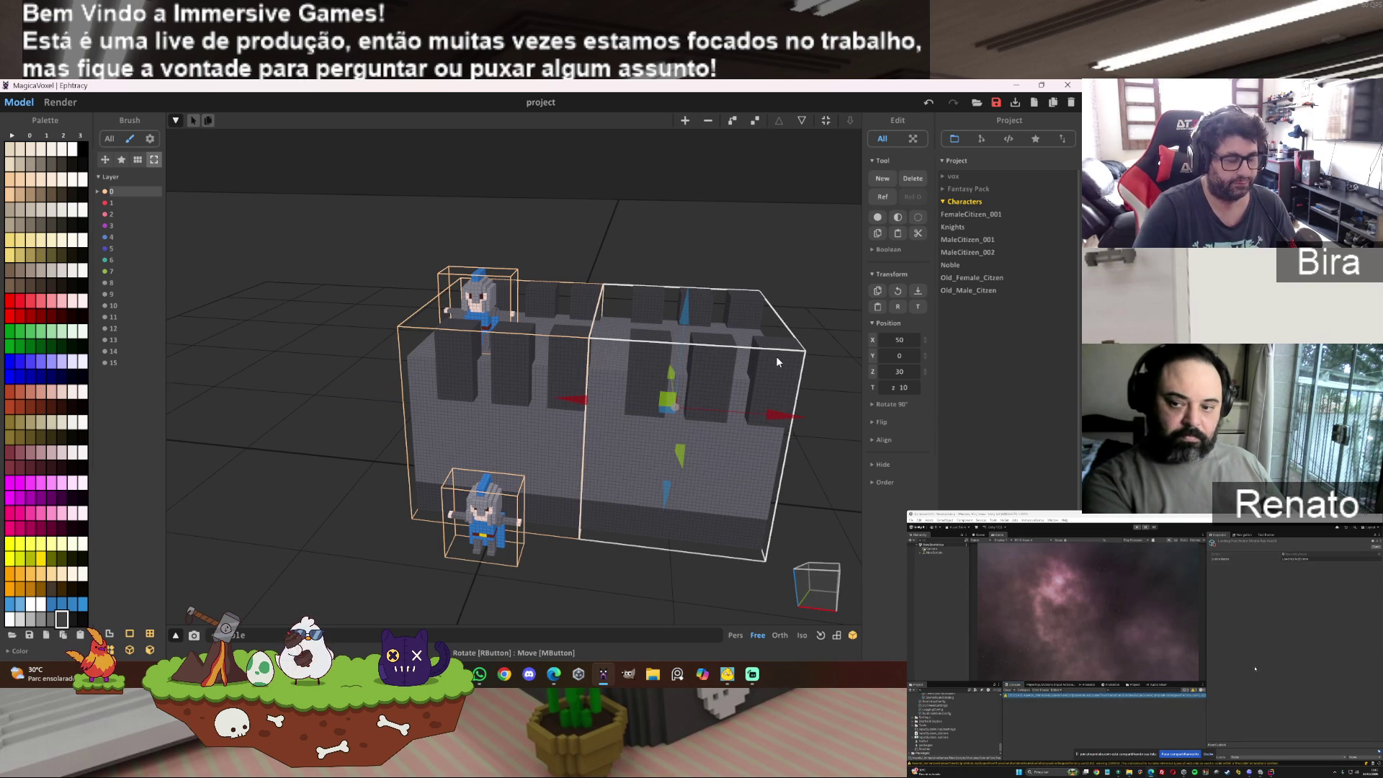
{"action": "key", "text": "Delete"}
Step: Slide the front battlement box left until its X position reads -5
{"action": "scroll", "coordinate": [646, 403], "scroll_direction": "up", "scroll_amount": 5}
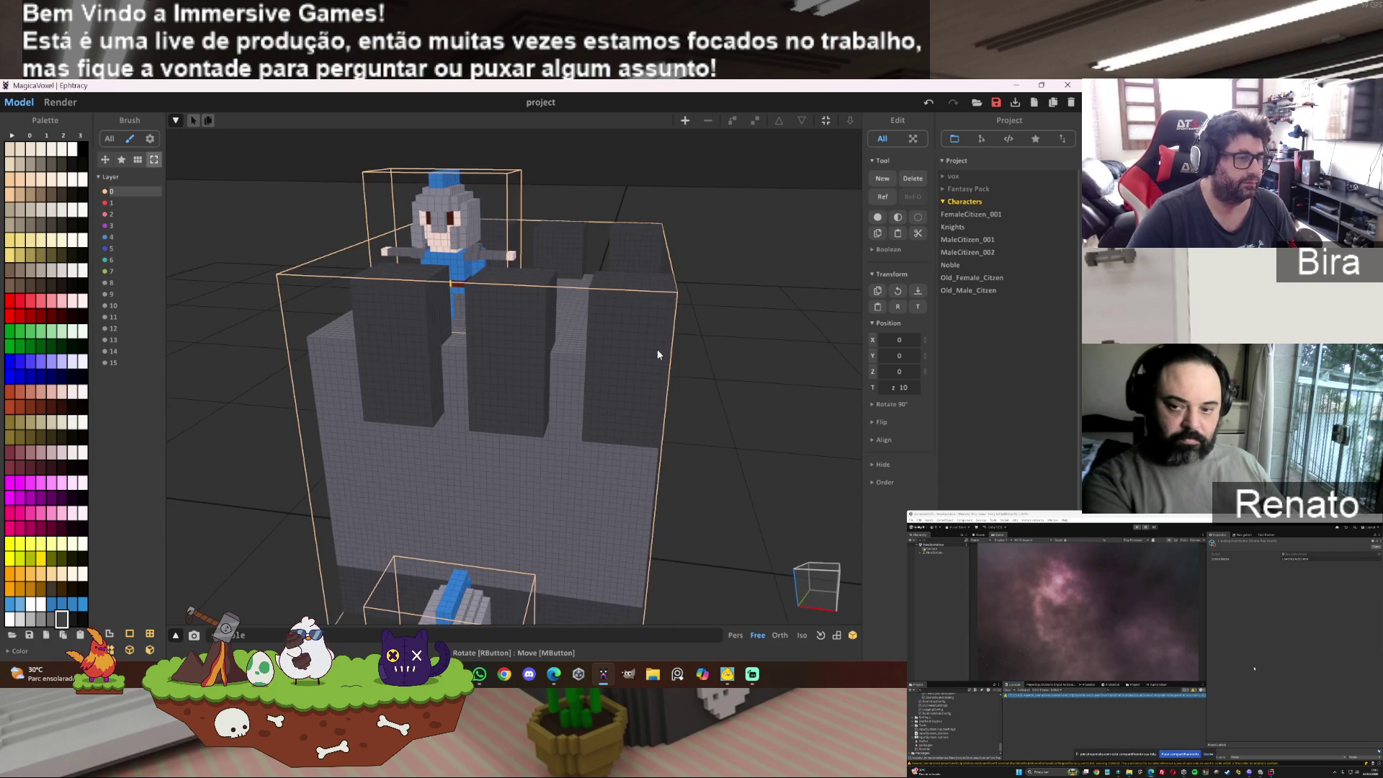
{"action": "scroll", "coordinate": [647, 325], "scroll_direction": "up", "scroll_amount": 2}
{"action": "left_click", "coordinate": [645, 331]}
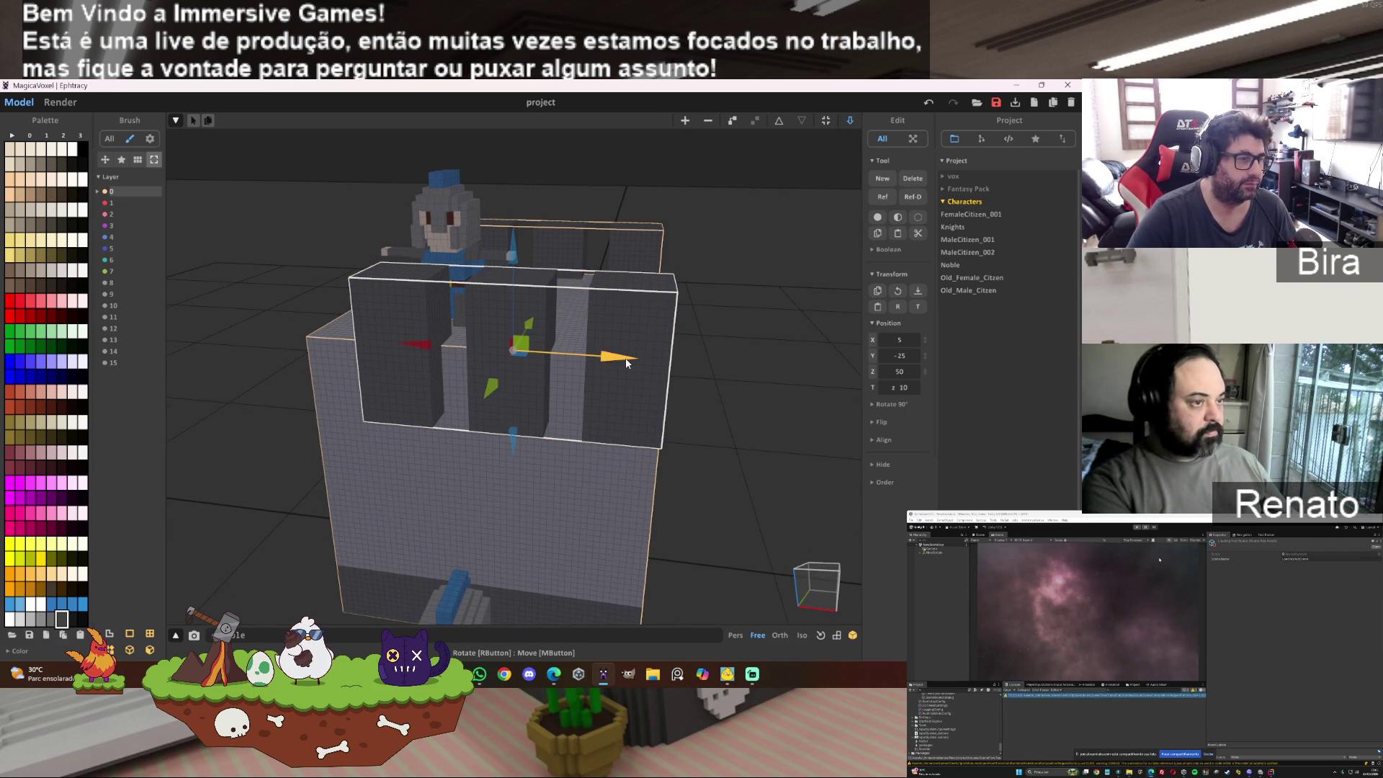
{"action": "left_click_drag", "start_coordinate": [625, 358], "coordinate": [571, 359]}
{"action": "right_click_drag", "start_coordinate": [568, 357], "coordinate": [709, 369]}
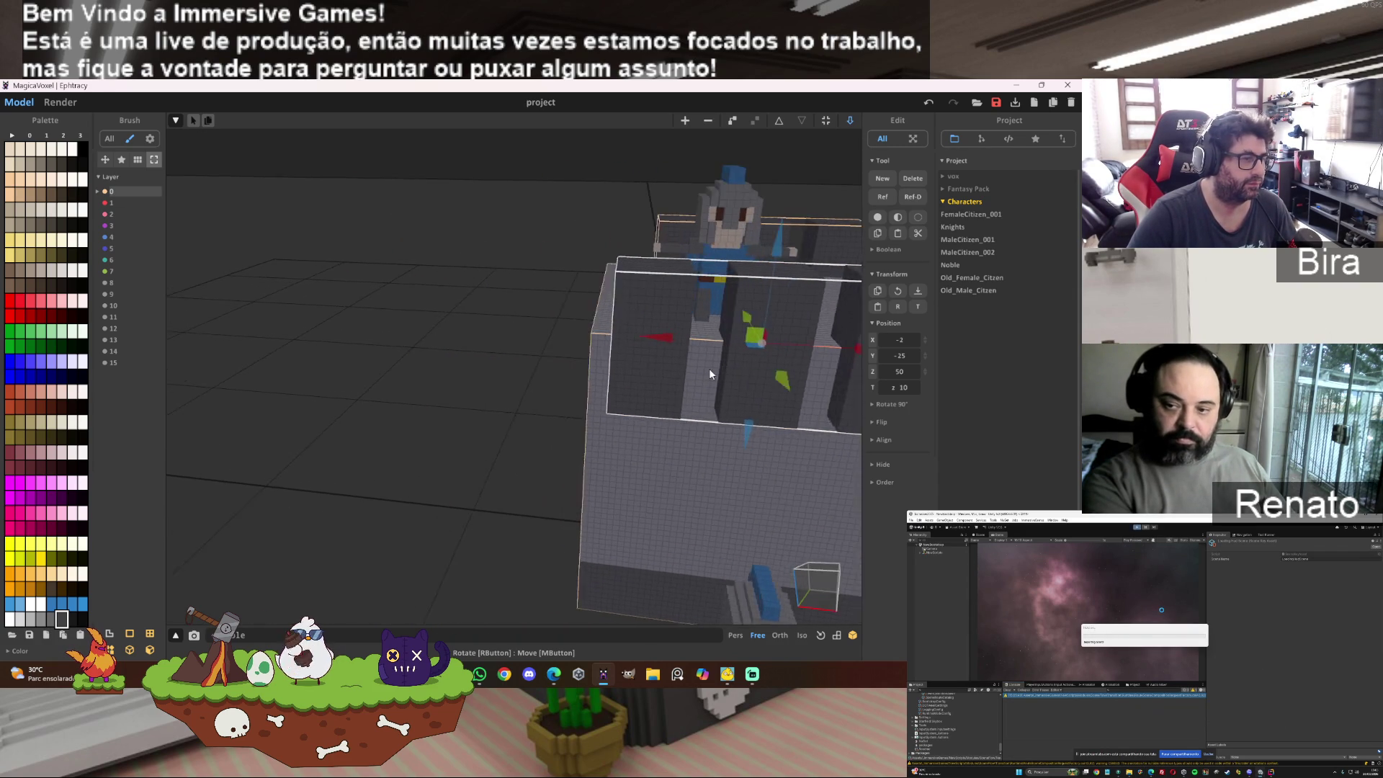
{"action": "left_click_drag", "start_coordinate": [774, 351], "coordinate": [733, 370]}
{"action": "right_click_drag", "start_coordinate": [734, 370], "coordinate": [752, 378]}
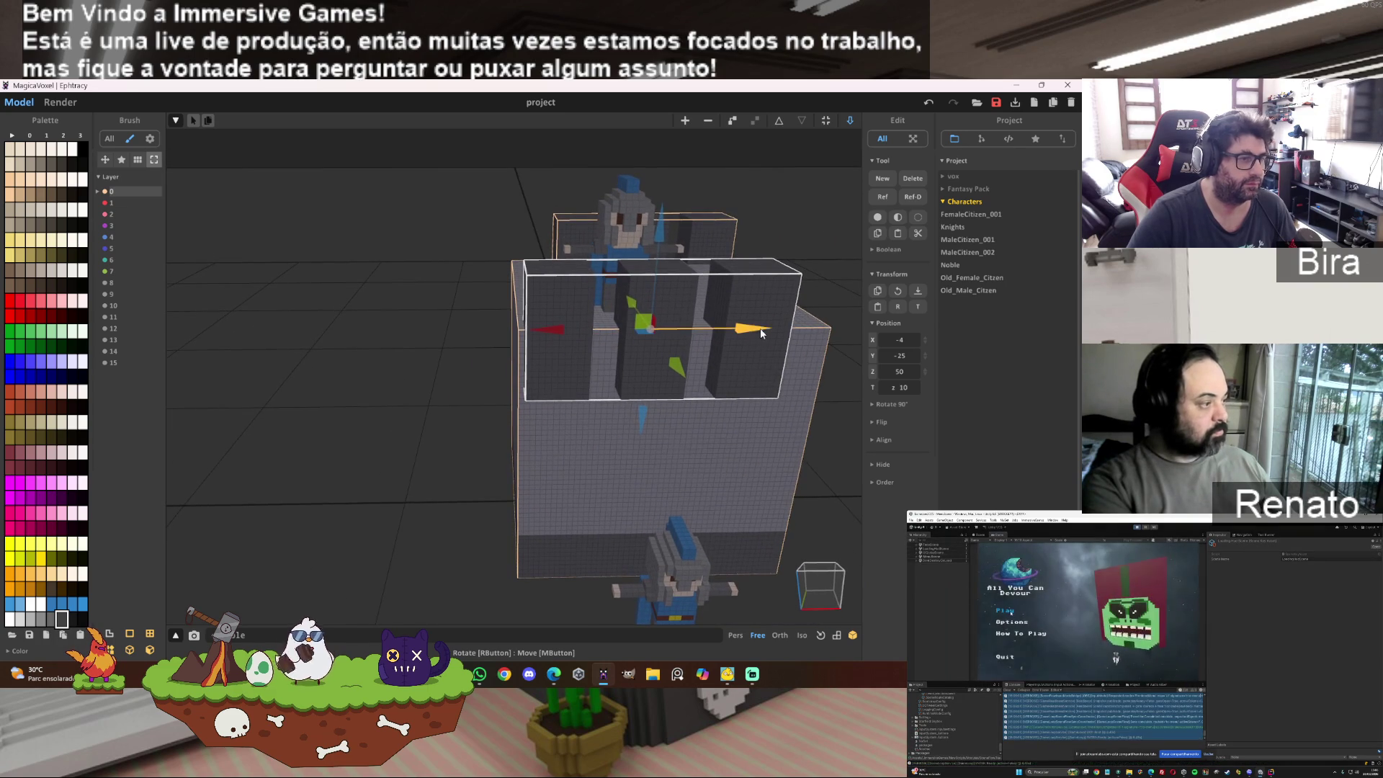
{"action": "left_click_drag", "start_coordinate": [757, 330], "coordinate": [751, 331]}
{"action": "right_click_drag", "start_coordinate": [751, 333], "coordinate": [732, 371]}
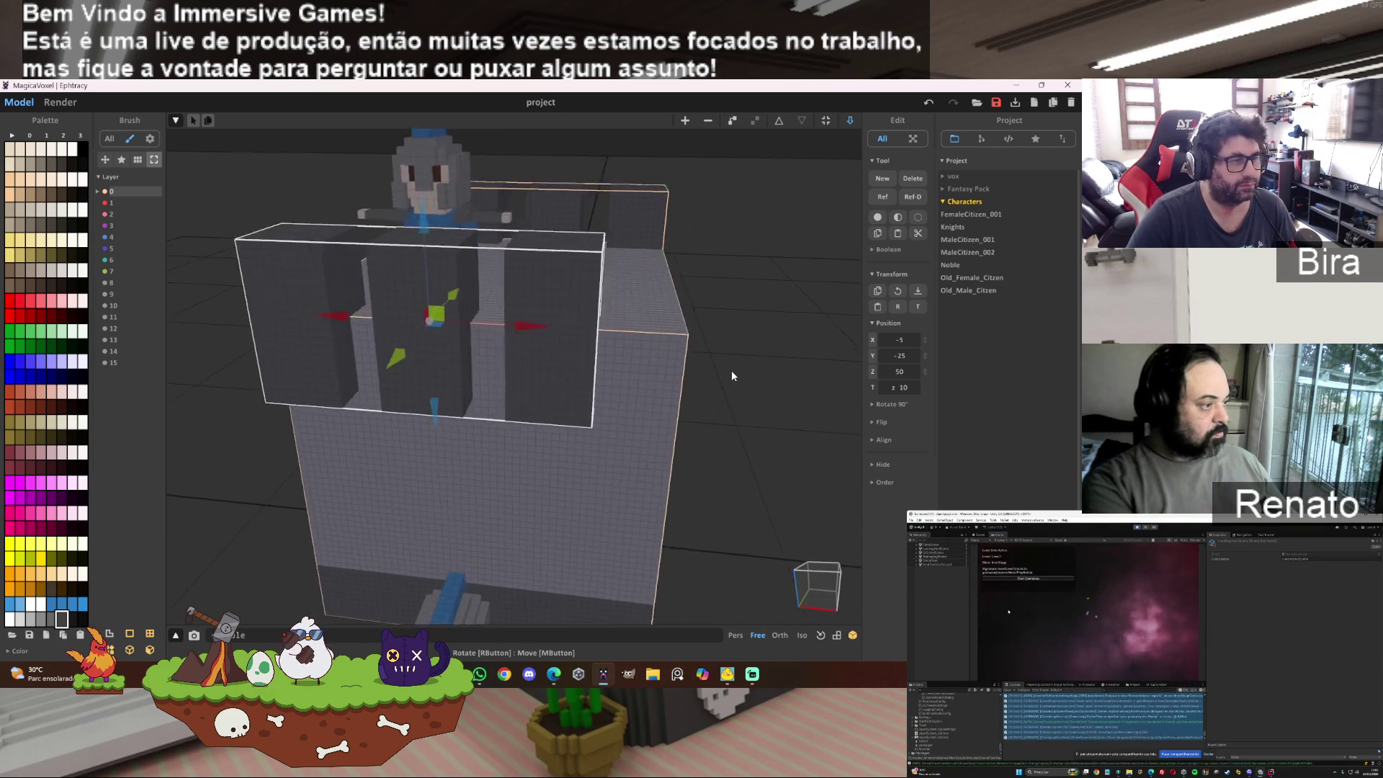
{"action": "scroll", "coordinate": [732, 370], "scroll_direction": "up", "scroll_amount": 5}
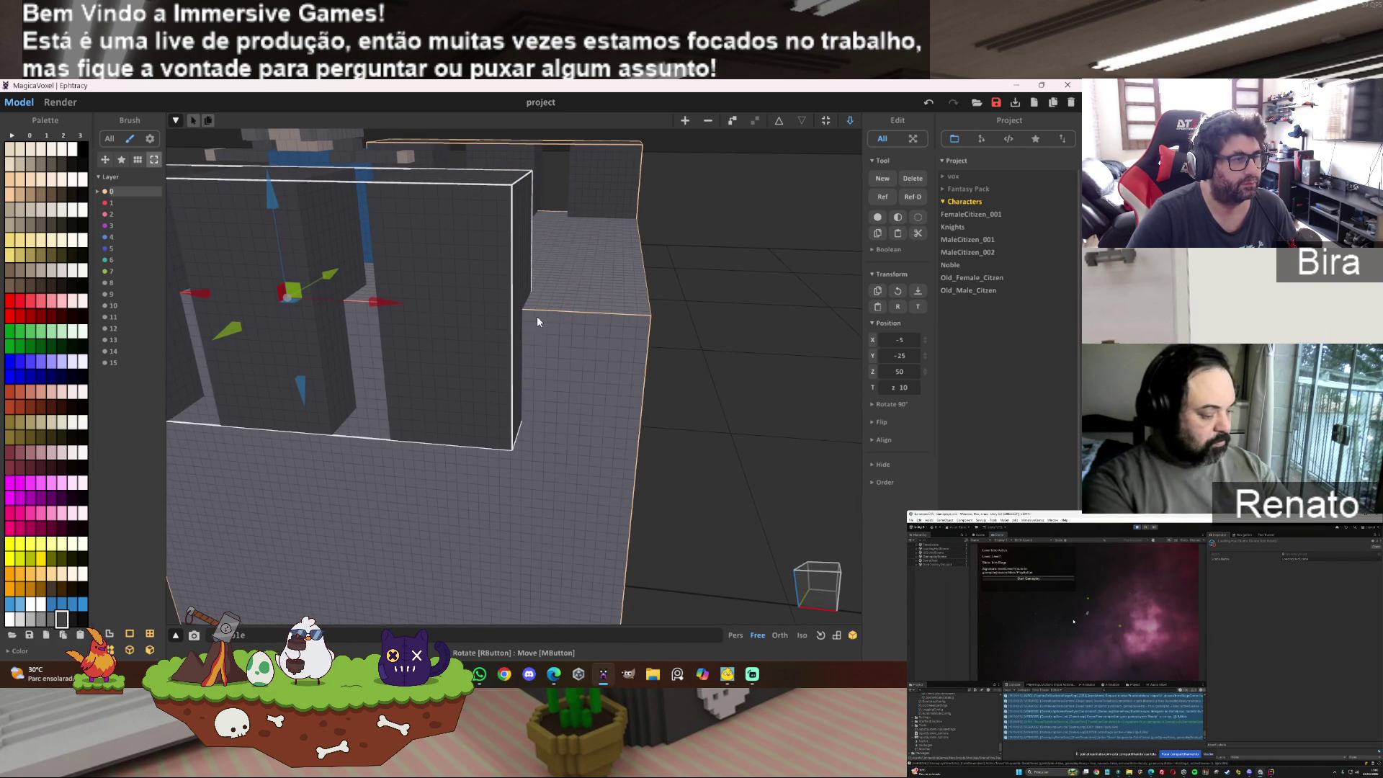
Step: Enter voxel editing on the battlement model, showing its 40 × 10 × 20 size
{"action": "double_click", "coordinate": [469, 281]}
{"action": "scroll", "coordinate": [744, 228], "scroll_direction": "down", "scroll_amount": 5}
{"action": "right_click_drag", "start_coordinate": [731, 271], "coordinate": [695, 271]}
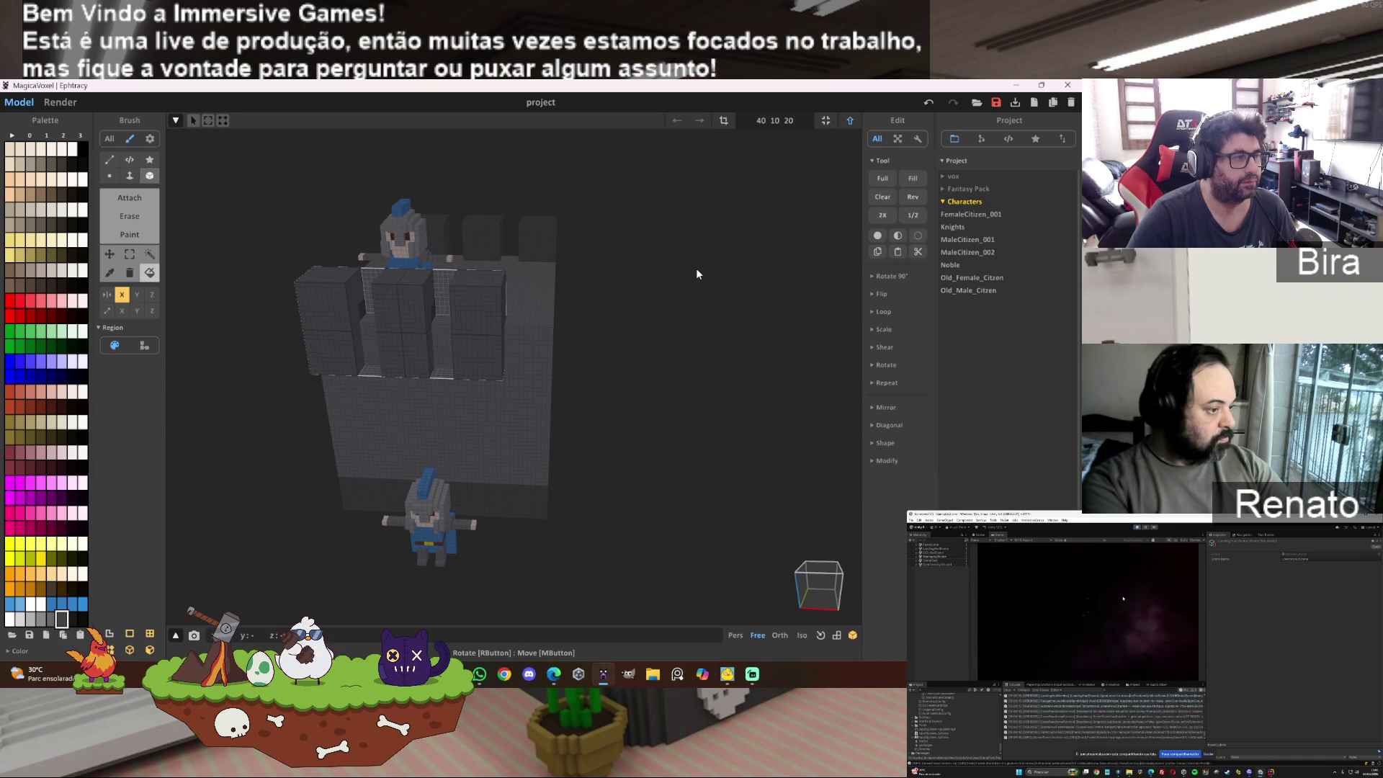
{"action": "right_click_drag", "start_coordinate": [697, 271], "coordinate": [647, 314]}
{"action": "scroll", "coordinate": [647, 317], "scroll_direction": "up", "scroll_amount": 3}
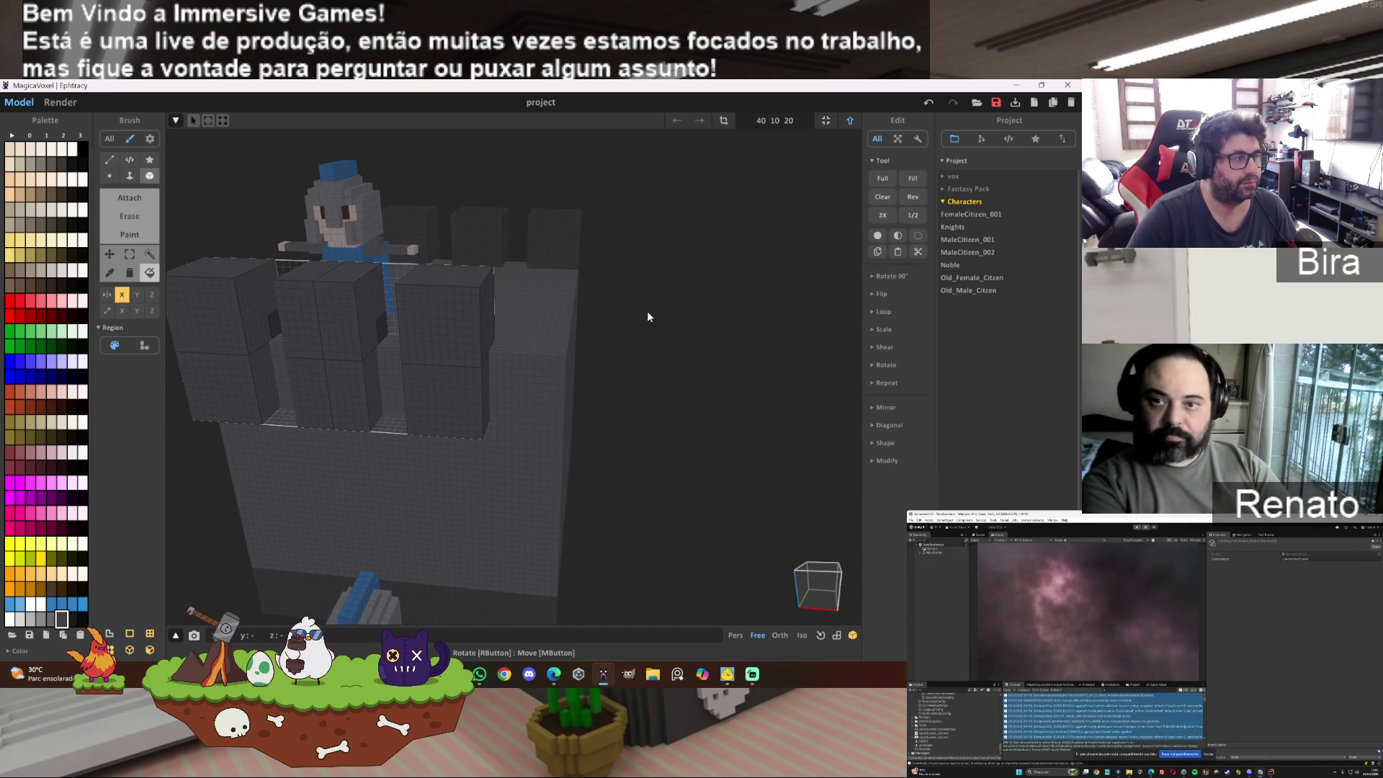
{"action": "scroll", "coordinate": [646, 317], "scroll_direction": "down", "scroll_amount": 2}
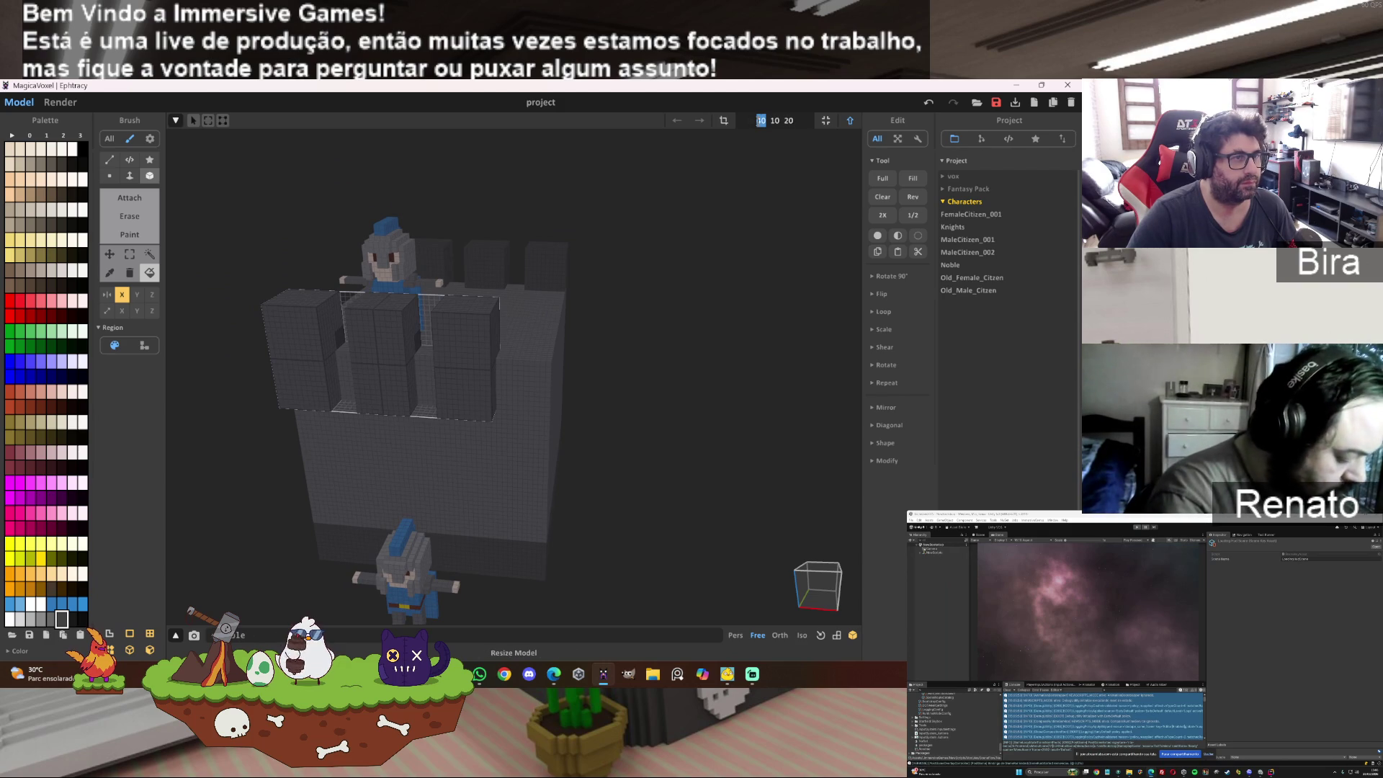
Step: Resize the battlement model to 50 × 10 × 20 and select its three columns
{"action": "type", "text": "50"}
{"action": "key", "text": "Return"}
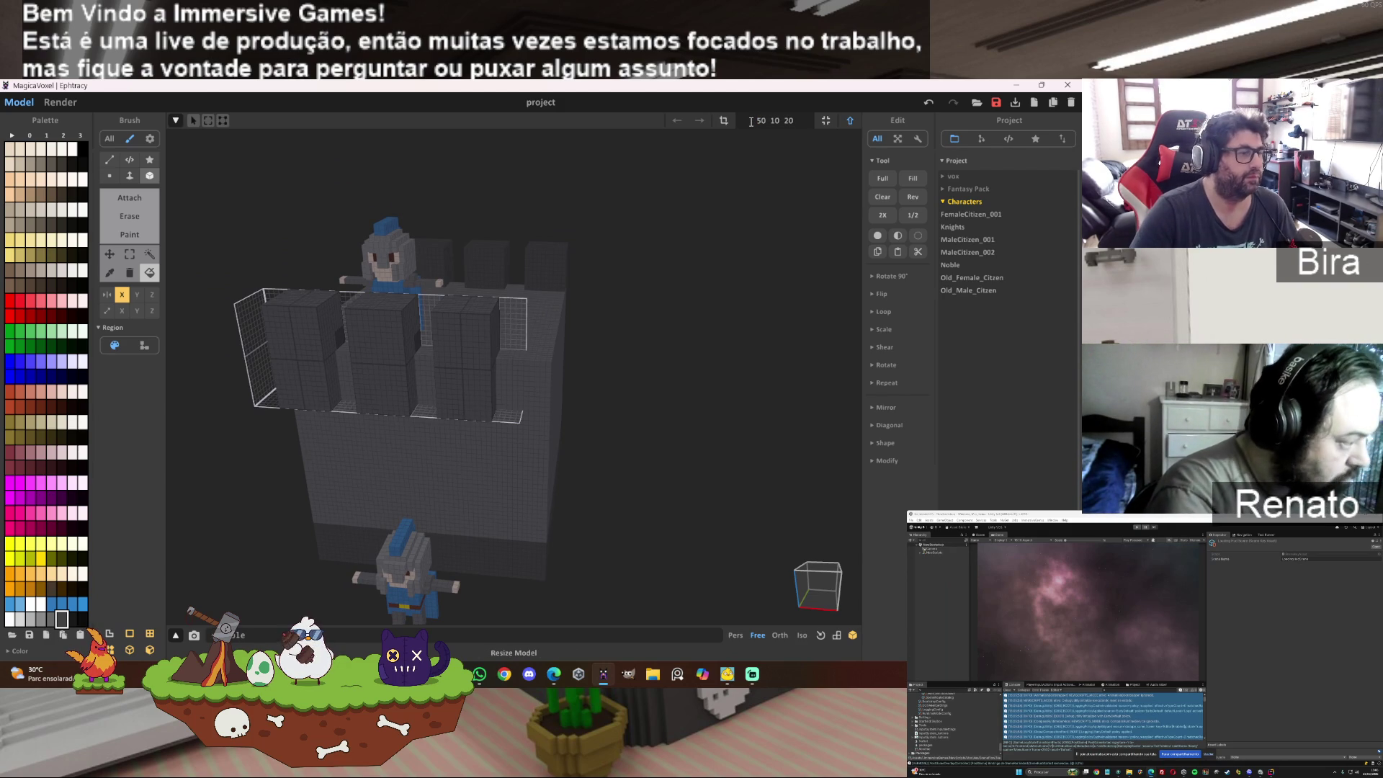
{"action": "mouse_move", "coordinate": [562, 249]}
{"action": "right_mouse_down"}
{"action": "mouse_move", "coordinate": [611, 250]}
{"action": "mouse_move", "coordinate": [517, 284]}
{"action": "right_mouse_up"}
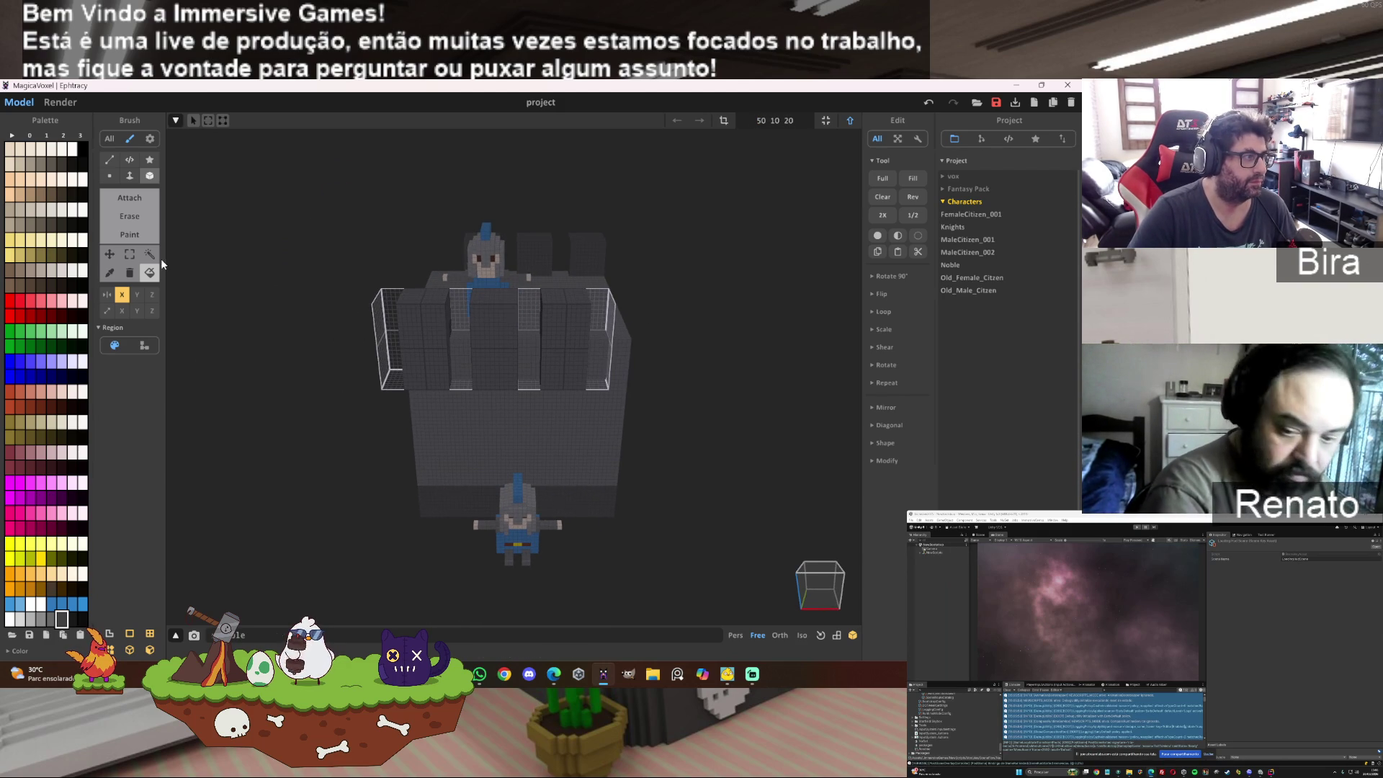
{"action": "left_click", "coordinate": [472, 343]}
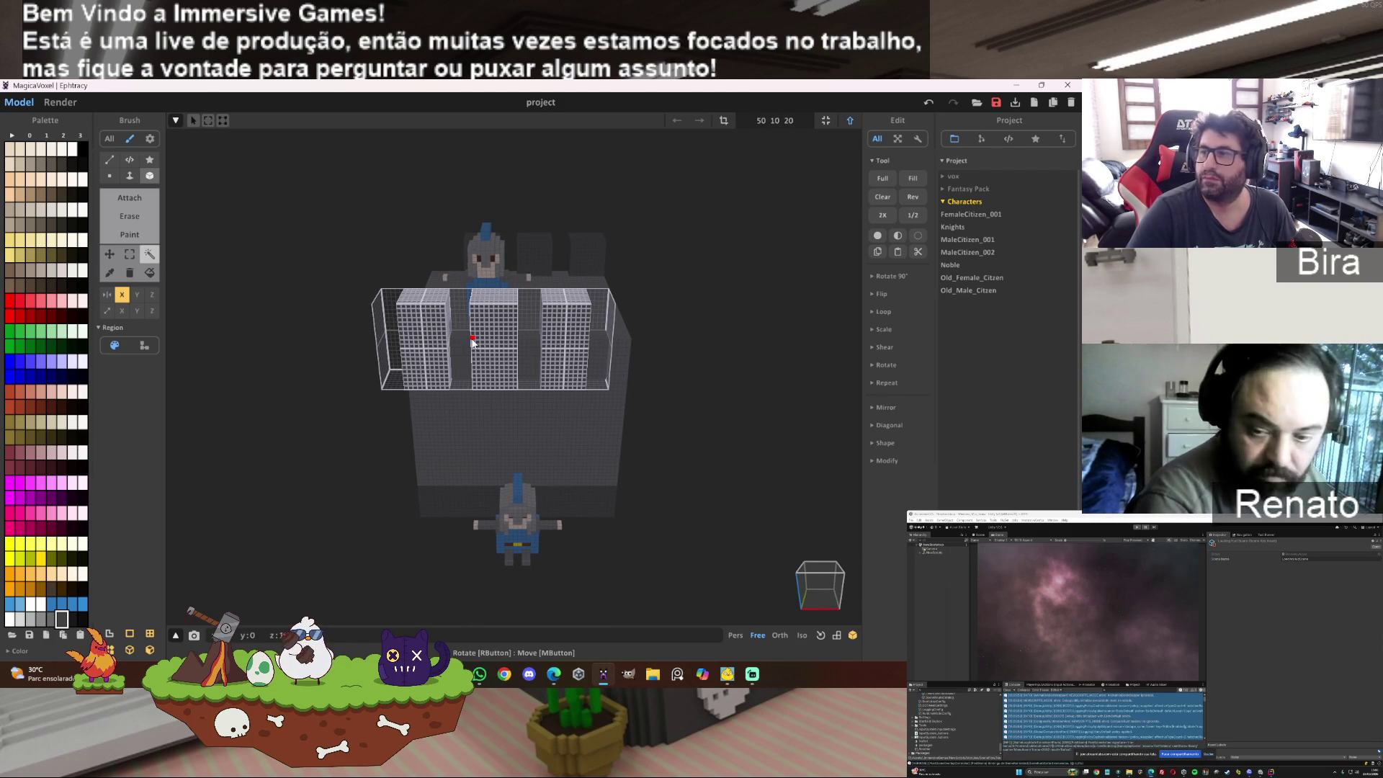